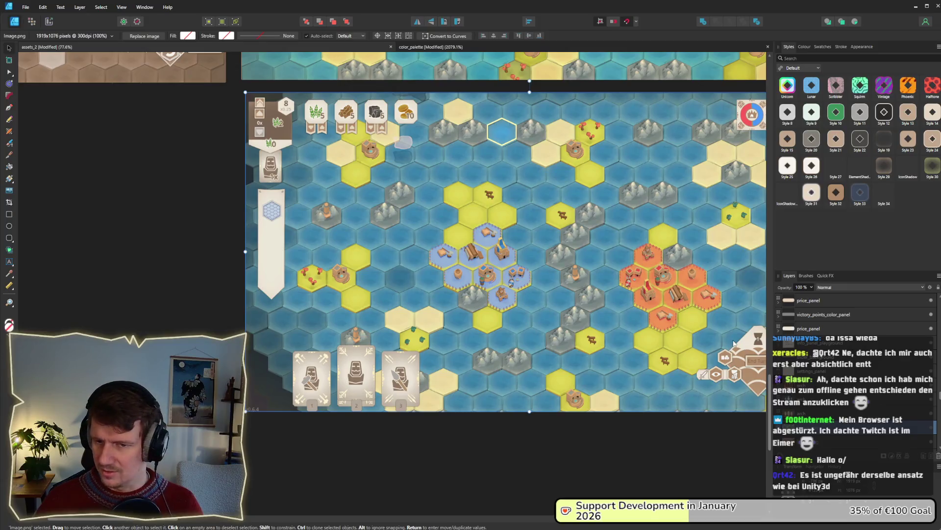
# - Apply a Black & White adjustment to the game screenshot, then return to the running game
pyautogui.scroll(-3, 108, 423)
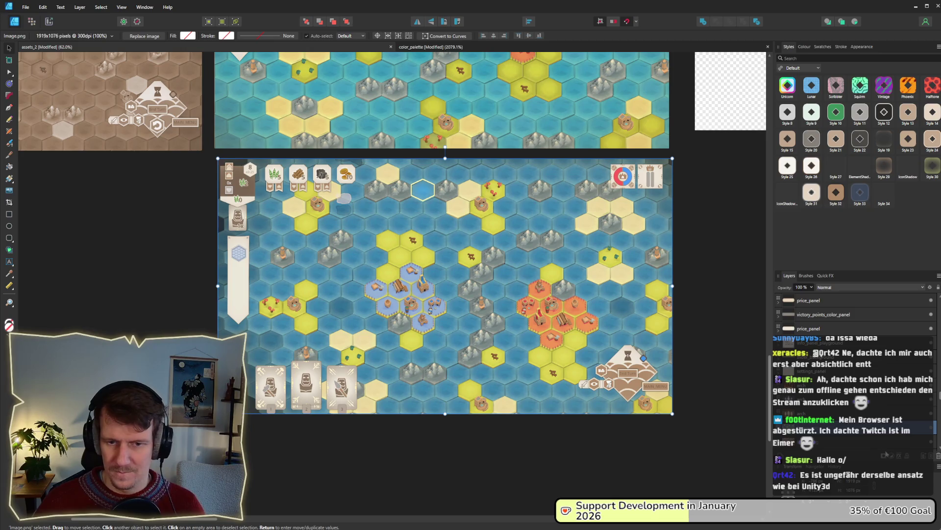
pyautogui.click(892, 454)
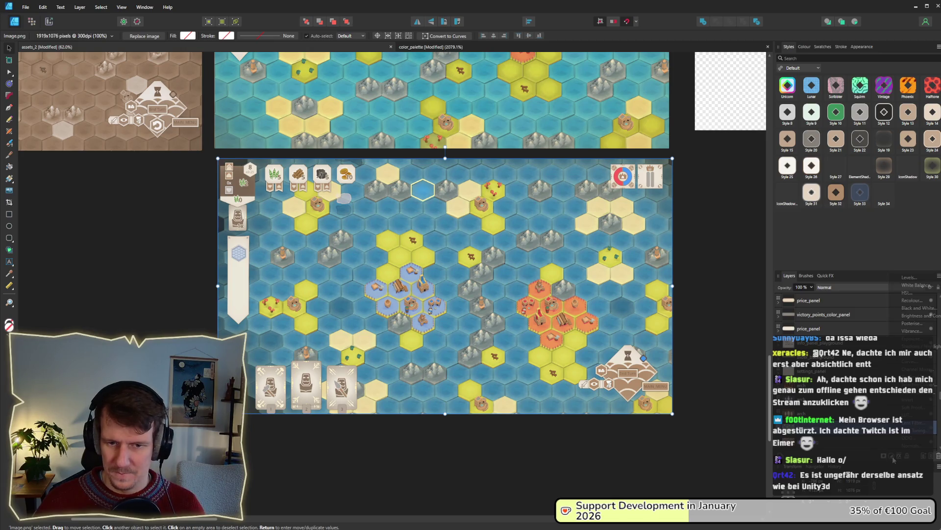
pyautogui.click(921, 309)
pyautogui.click(696, 299)
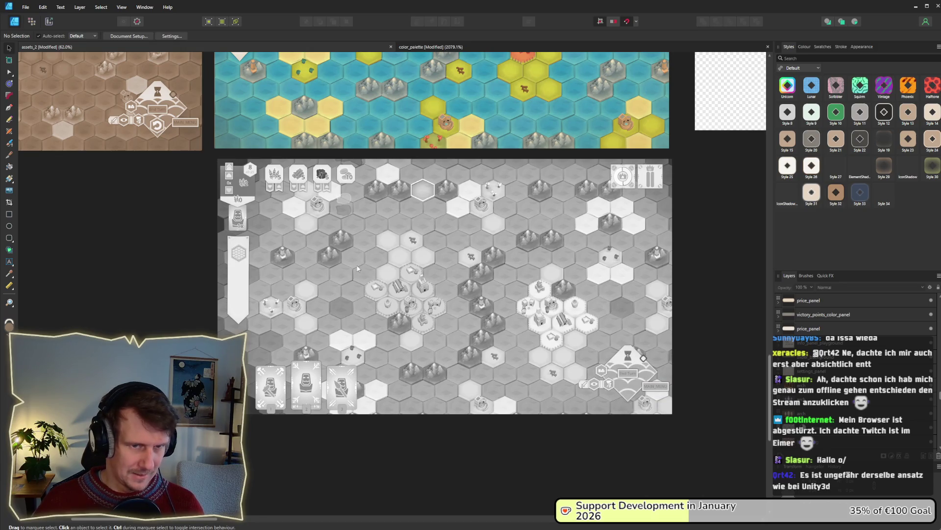
pyautogui.scroll(2, 351, 305)
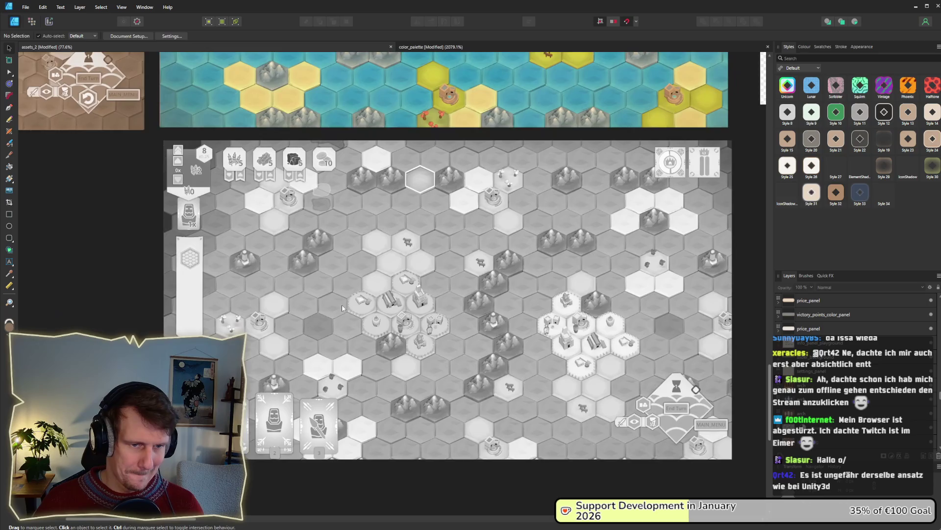
pyautogui.moveTo(343, 307); pyautogui.dragTo(333, 307)
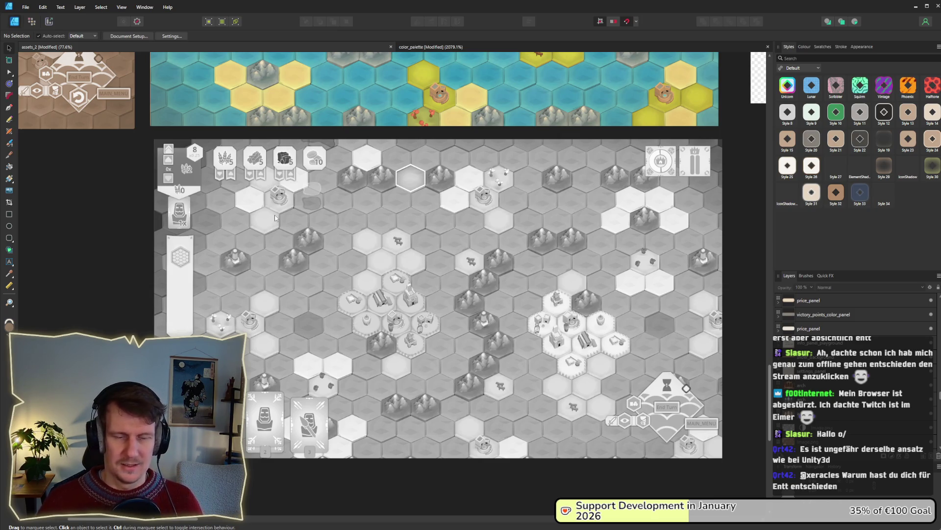
pyautogui.hotkey('alt', 'Tab')
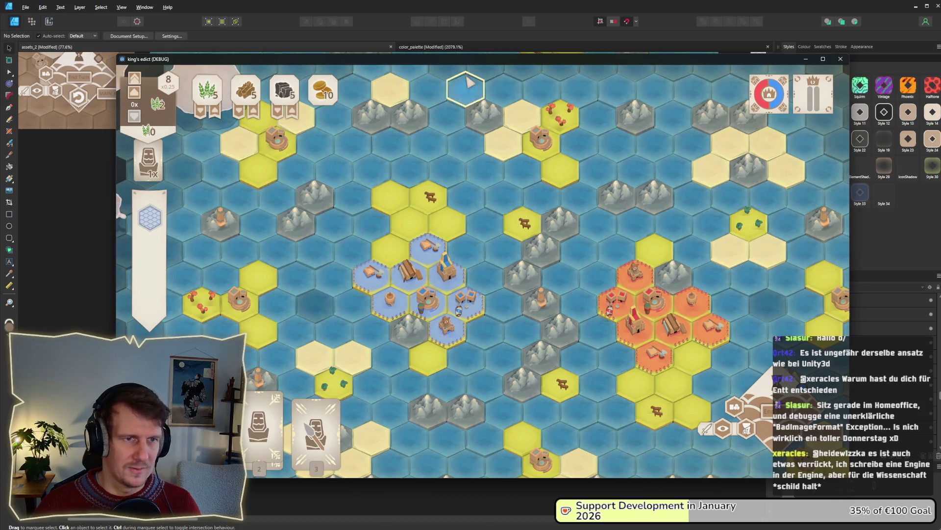
# - Nudge the game window slightly left and switch to the Godot editor
pyautogui.moveTo(466, 65); pyautogui.dragTo(453, 68)
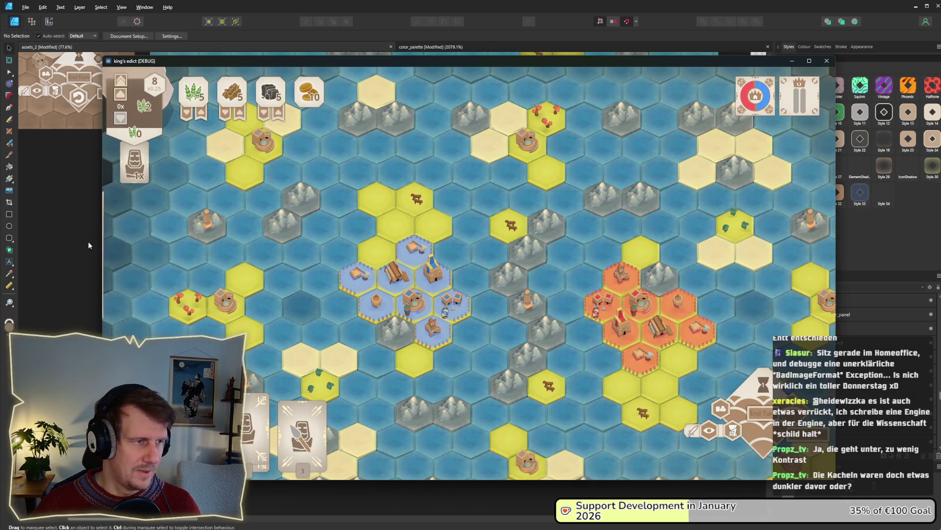
pyautogui.hotkey('alt', 'Tab')
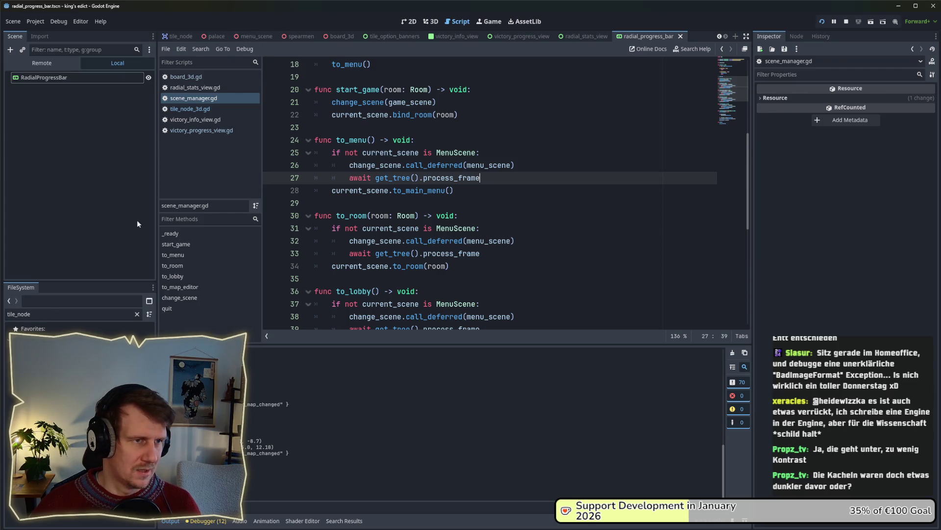
# - Filter the FileSystem to open game_scene.tscn, then ui.tscn
pyautogui.doubleClick(7, 312)
pyautogui.write('game')
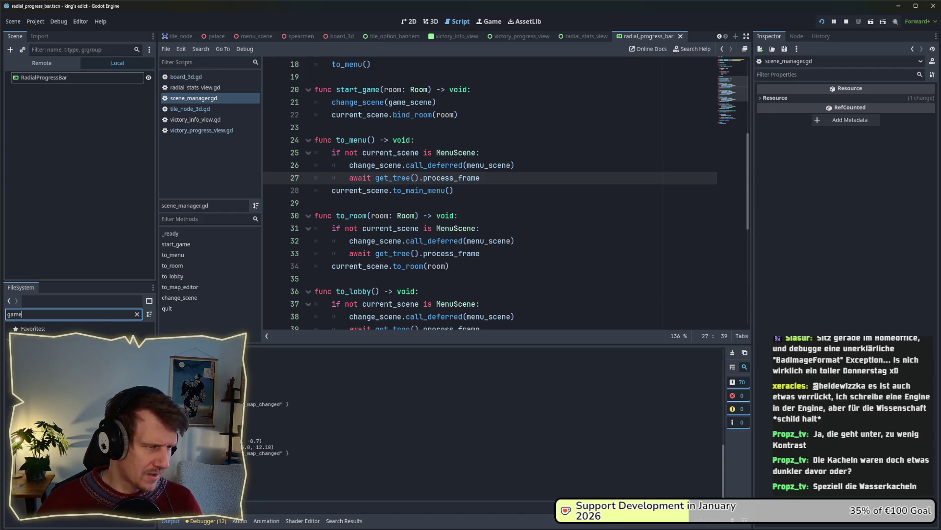
pyautogui.doubleClick(44, 360)
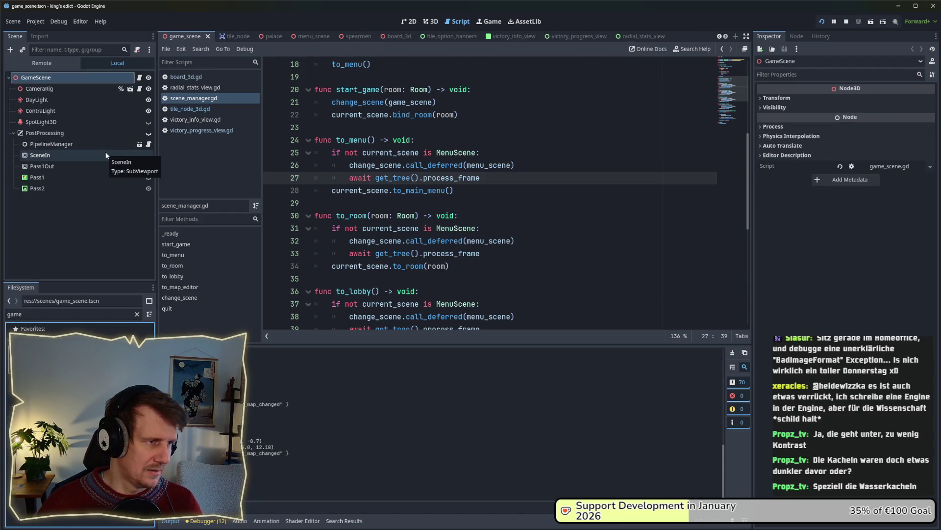
pyautogui.doubleClick(49, 314)
pyautogui.write('ui')
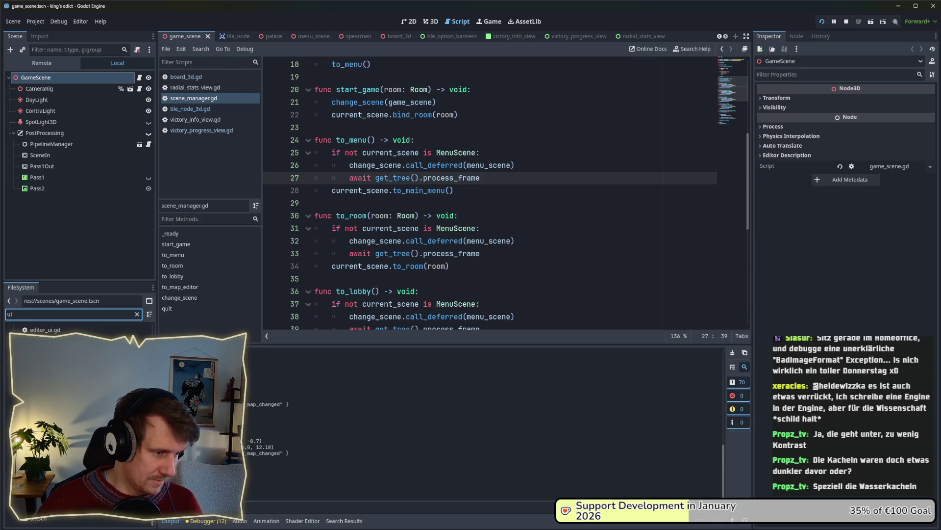
pyautogui.doubleClick(53, 518)
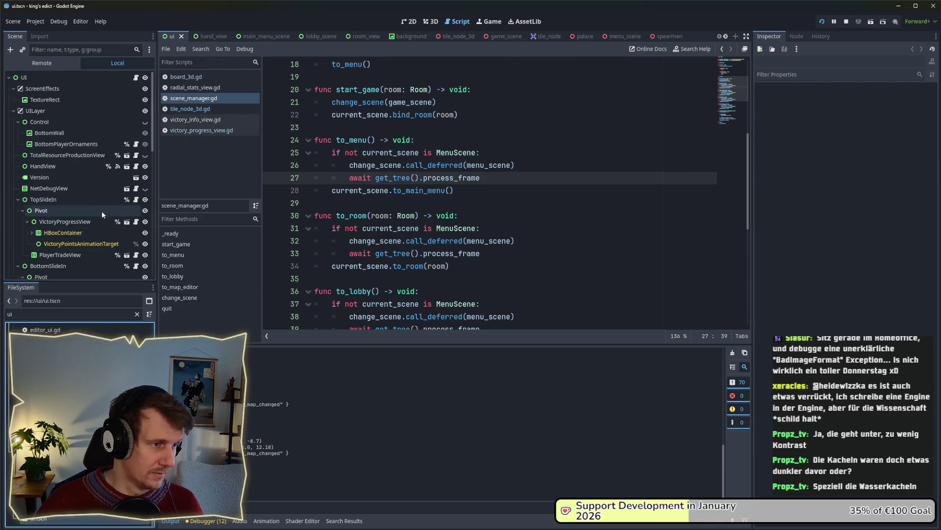
# - Collapse the TopSlideIn, Control, BottomSlideIn, SlideInLeft and SlideInRight nodes, then inspect ScreenEffects' TextureRect
pyautogui.click(18, 200)
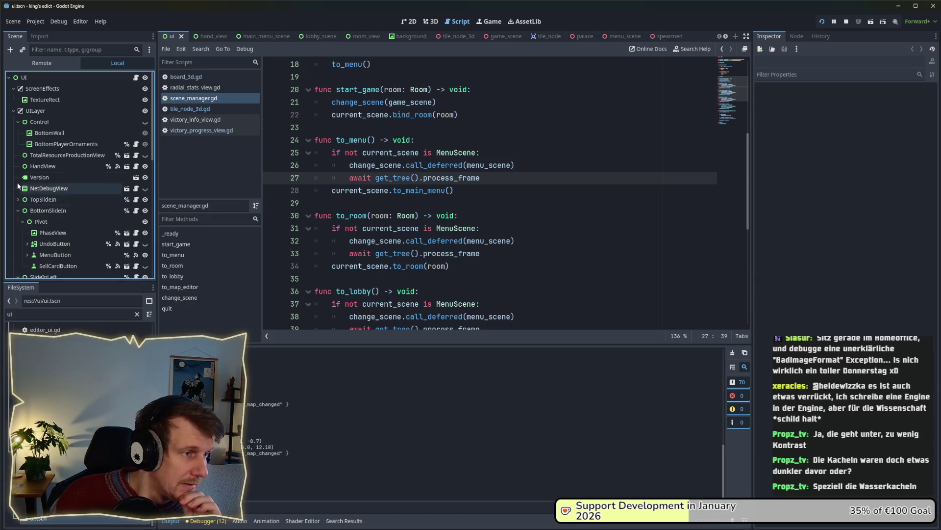
pyautogui.click(19, 122)
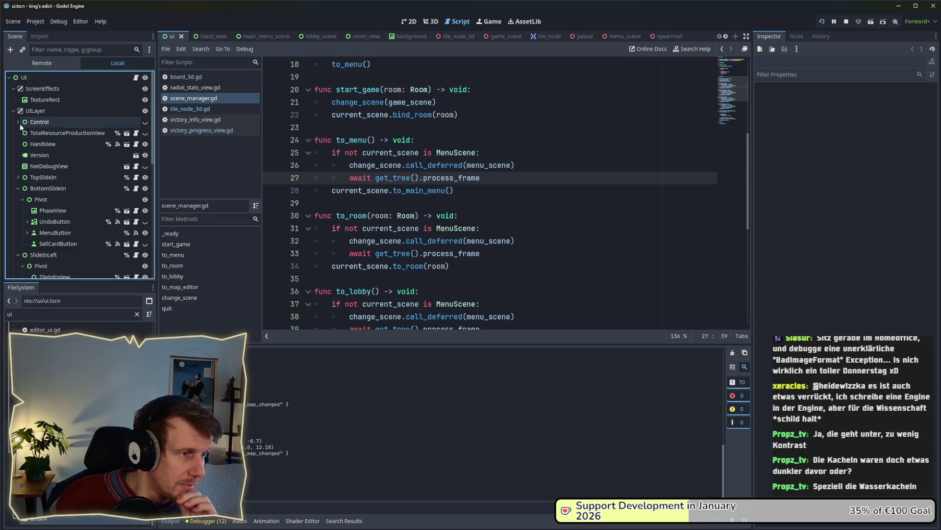
pyautogui.click(18, 187)
pyautogui.click(18, 200)
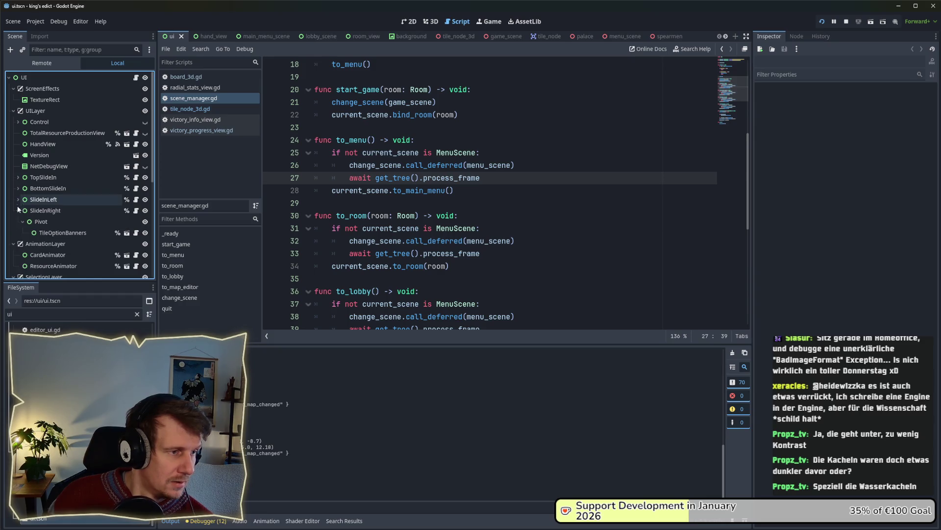
pyautogui.click(18, 211)
pyautogui.scroll(-1, 35, 212)
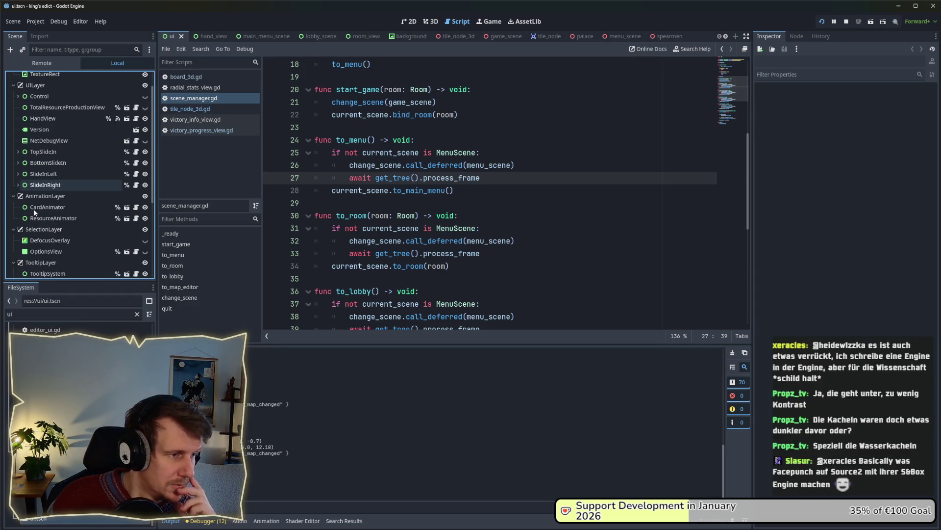
pyautogui.scroll(-3, 33, 209)
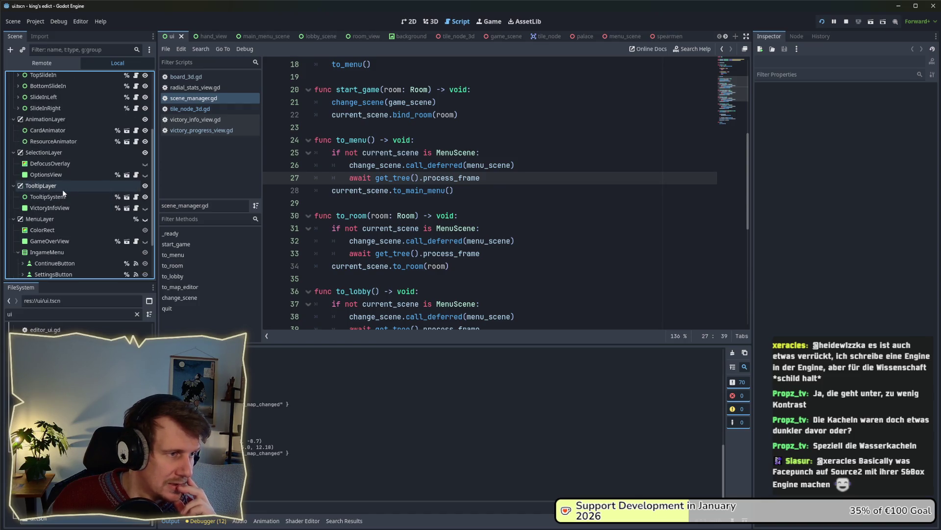
pyautogui.scroll(-3, 66, 189)
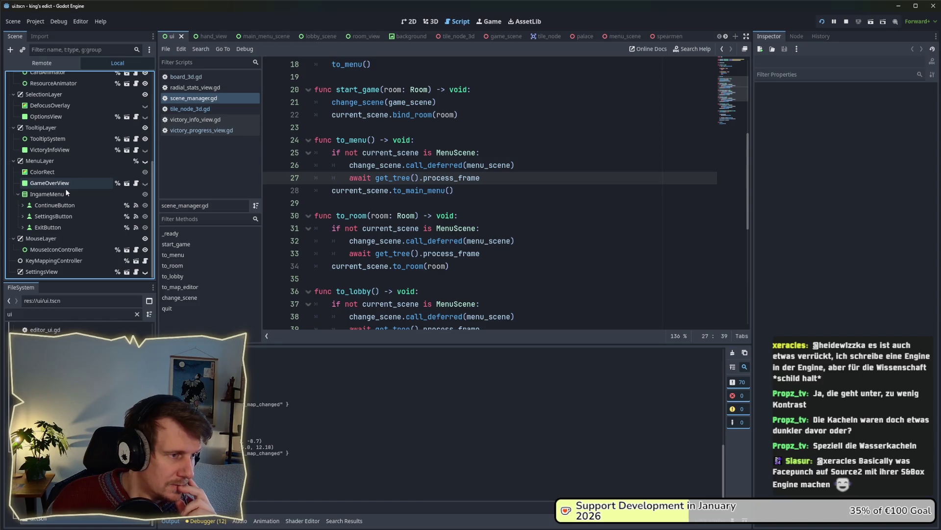
pyautogui.scroll(7, 66, 188)
pyautogui.click(51, 100)
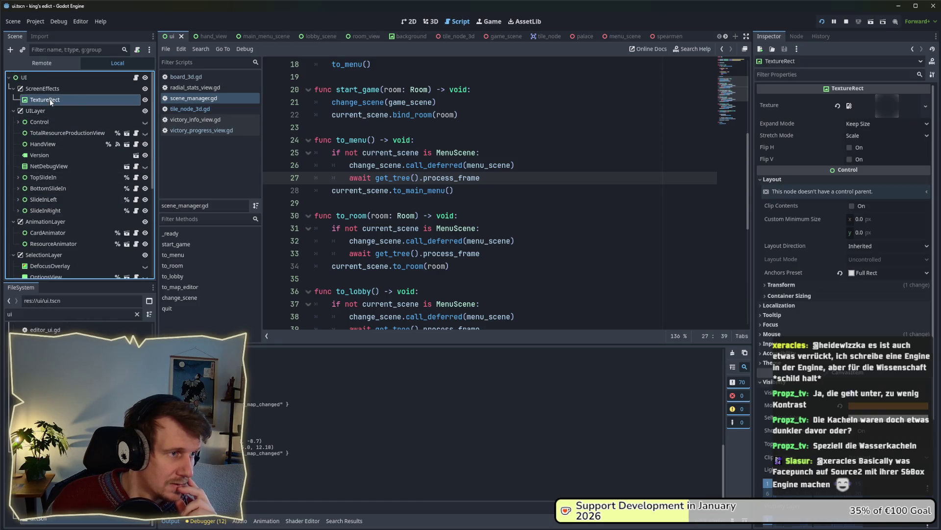
# - Darken the TextureRect's Modulate colour to a deeper, saturated orange and view the running game
pyautogui.click(411, 21)
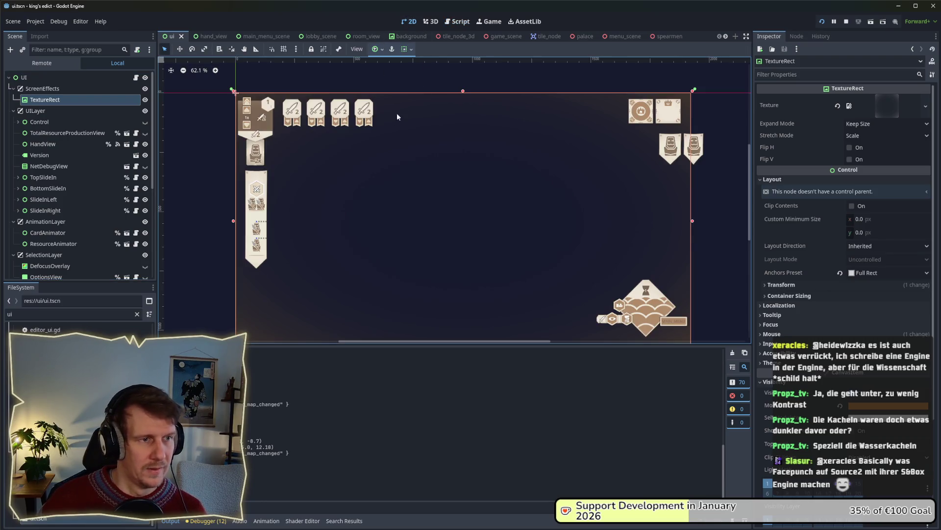
pyautogui.click(885, 408)
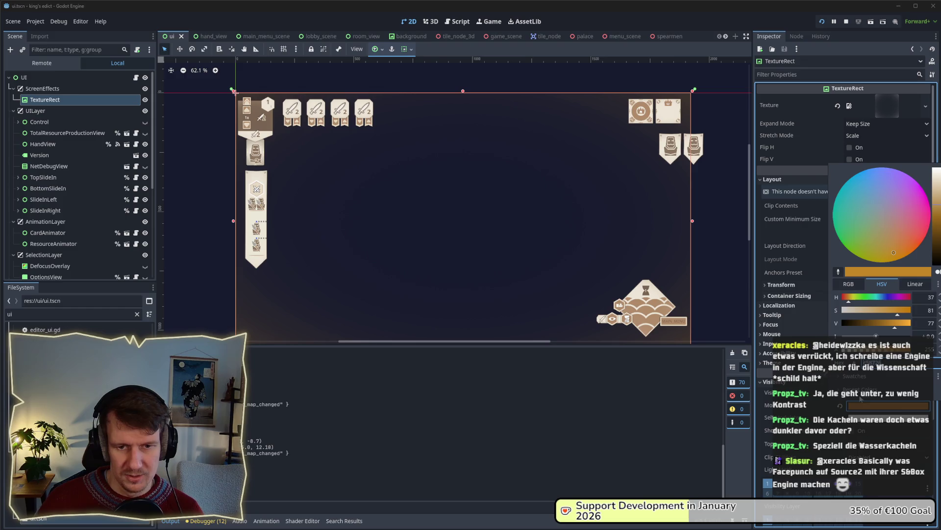
pyautogui.moveTo(938, 213); pyautogui.dragTo(938, 238)
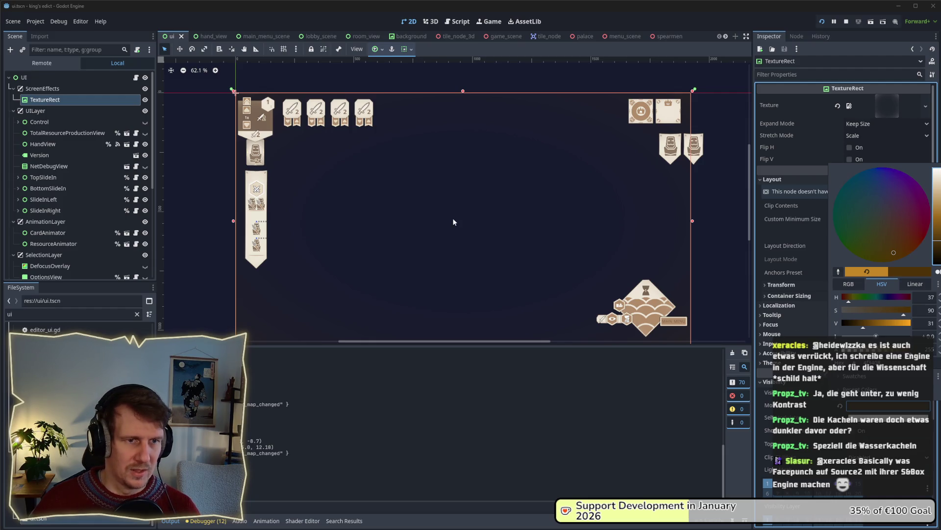
pyautogui.hotkey('alt', 'Tab')
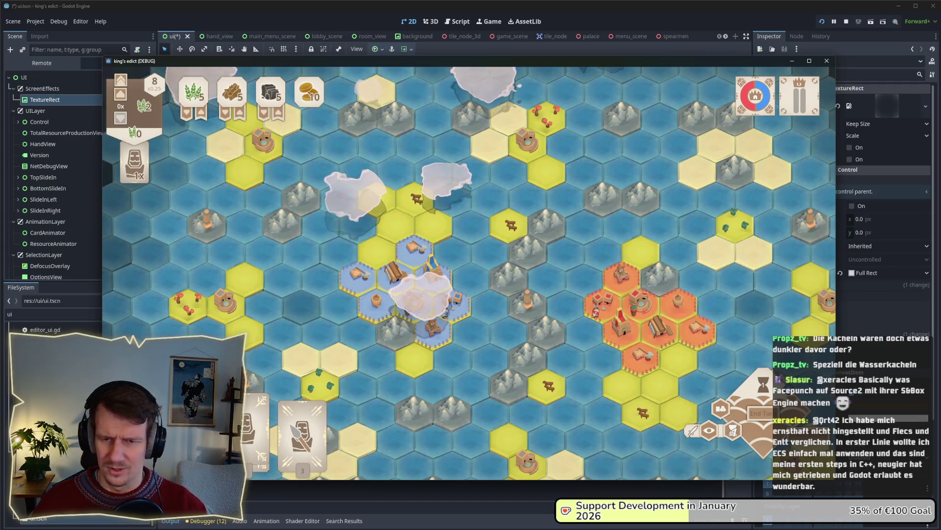
# - Preview the darker tint by zooming around the map and inspecting a blue town hex, then switch to Affinity Designer 2
pyautogui.moveTo(576, 335)
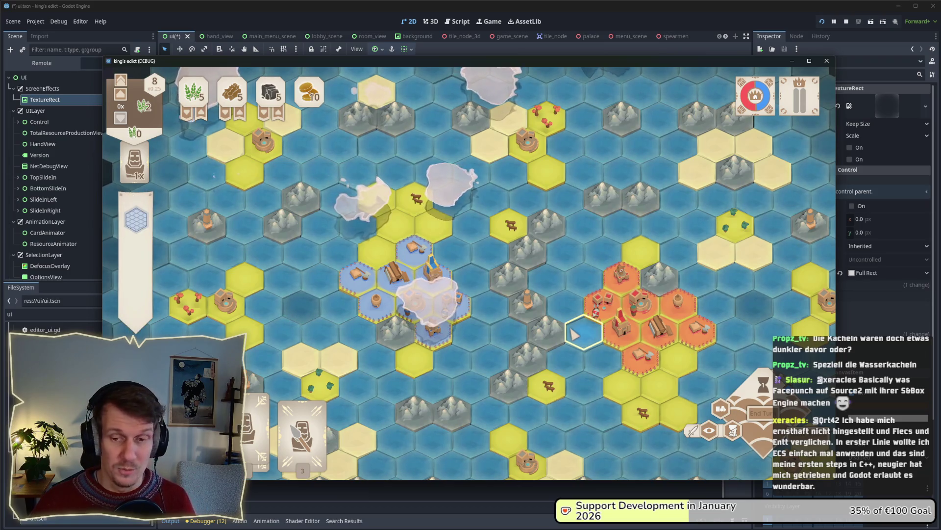
pyautogui.scroll(-1, 564, 308)
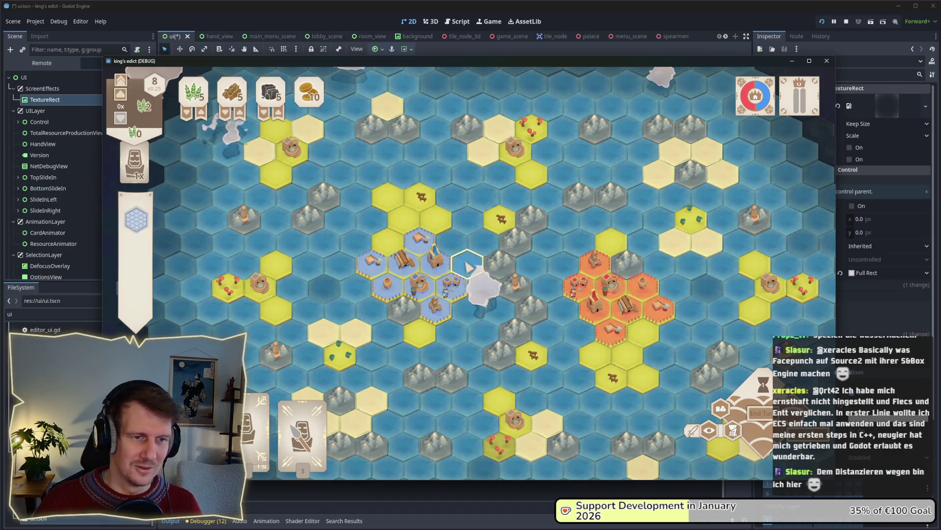
pyautogui.click(443, 257)
pyautogui.scroll(2, 443, 257)
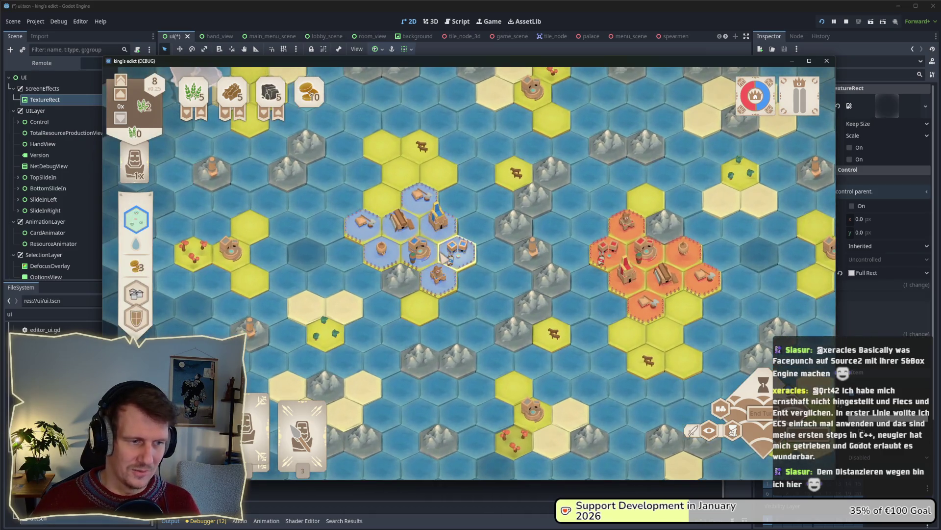
pyautogui.scroll(1, 436, 257)
pyautogui.scroll(-2, 435, 256)
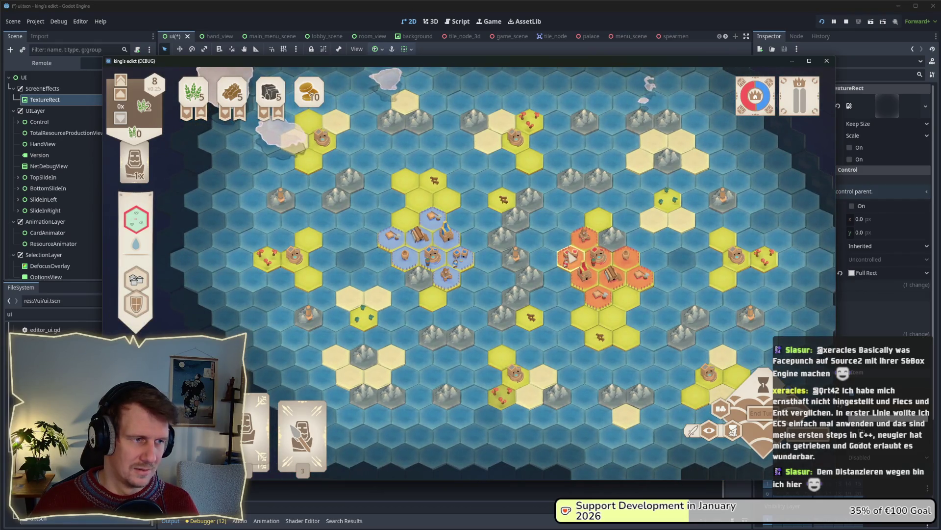
pyautogui.scroll(1, 570, 254)
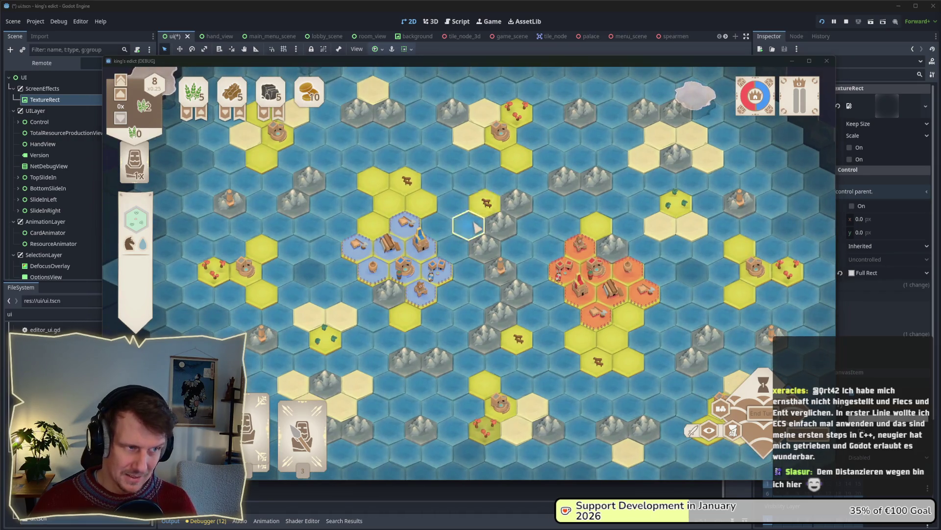
pyautogui.hotkey('alt', 'Tab')
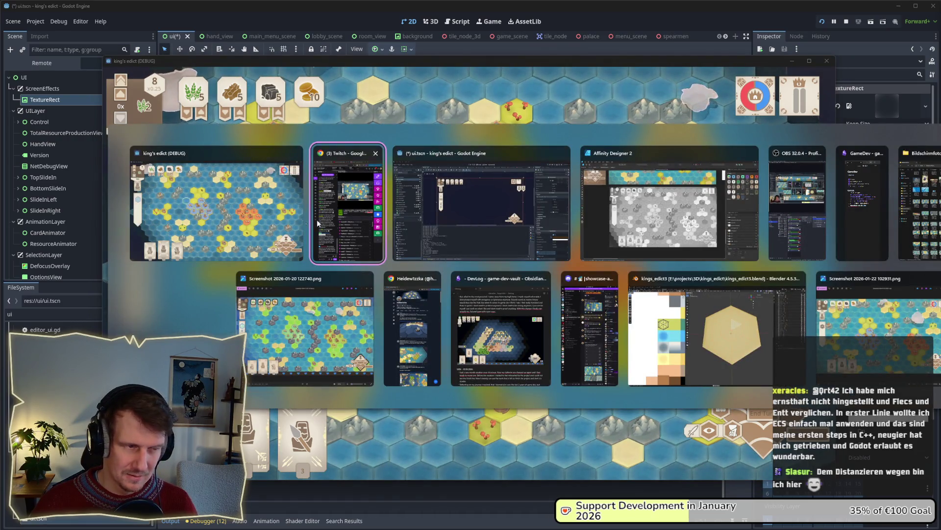
pyautogui.press('Escape')
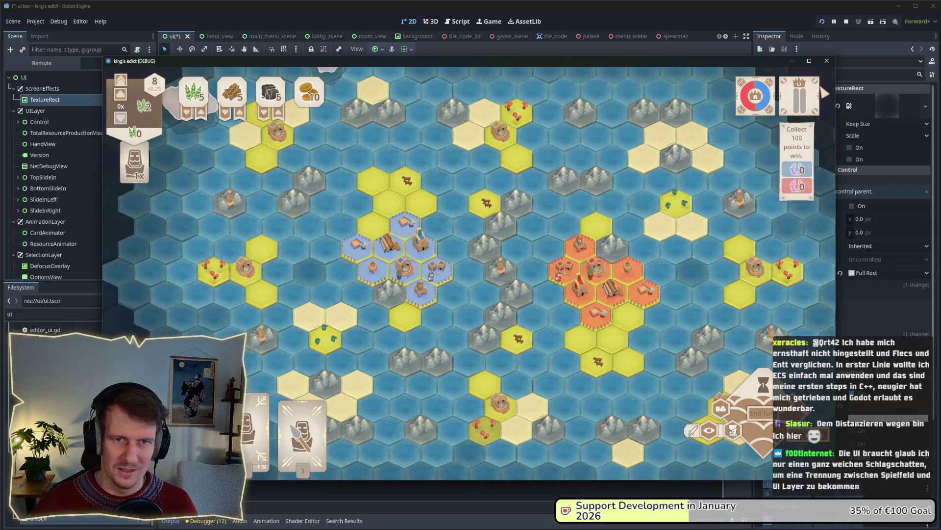
pyautogui.hotkey('alt', 'Tab')
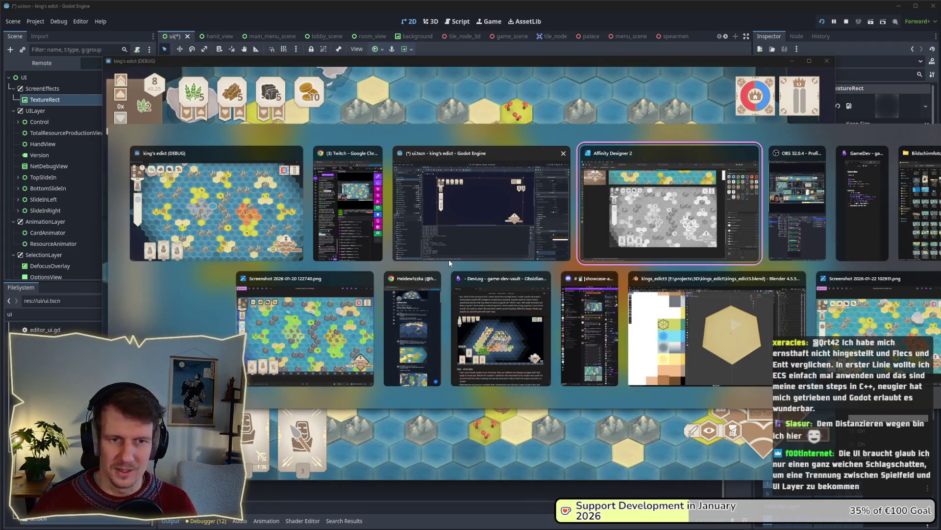
# - Pan and zoom the assets_2 canvas to show the screen_flare artboard beside the hex-map screenshot
pyautogui.scroll(-5, 434, 286)
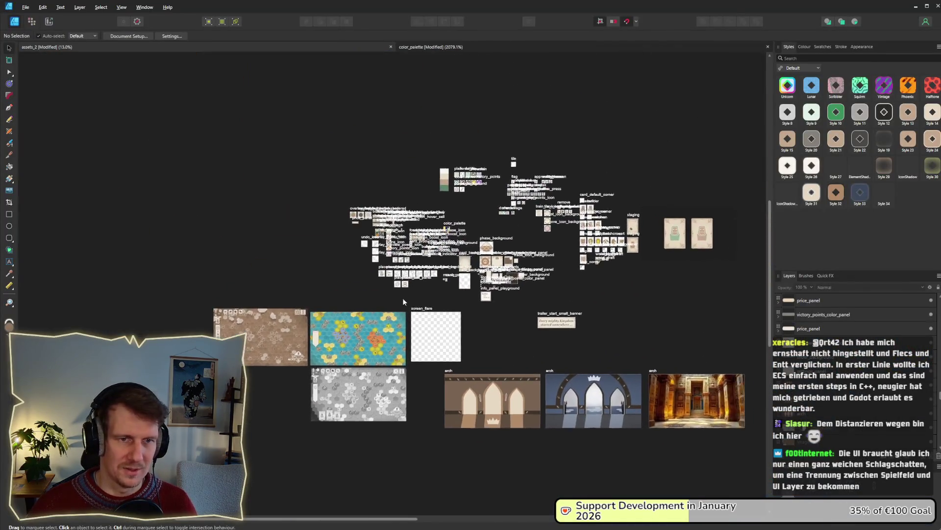
pyautogui.scroll(6, 434, 298)
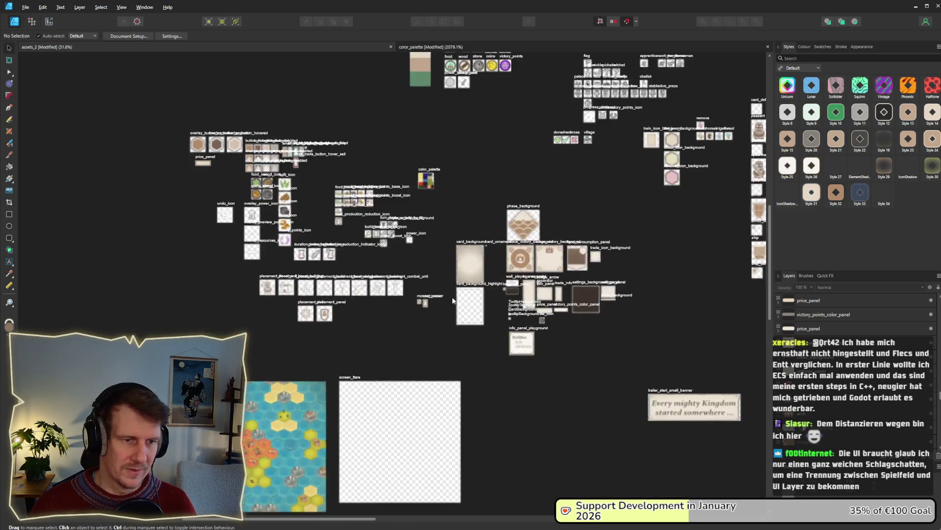
pyautogui.scroll(1, 407, 231)
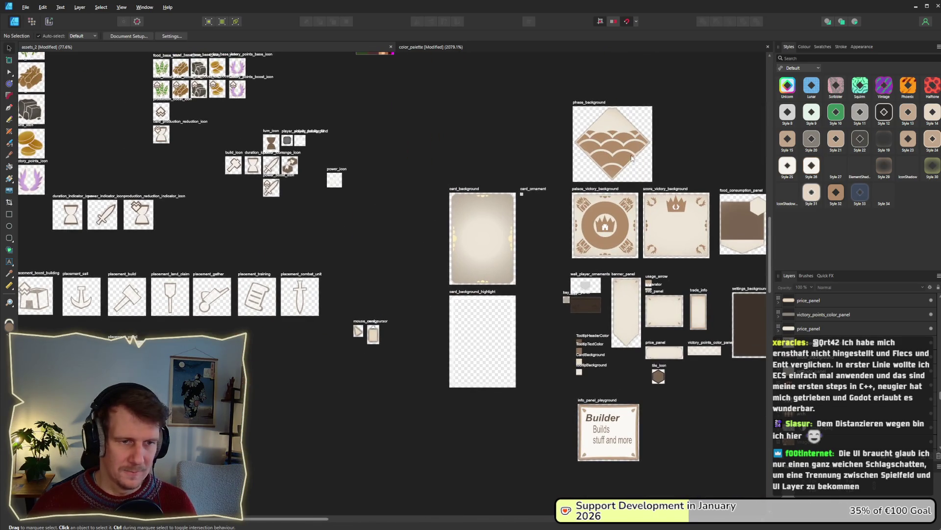
pyautogui.moveTo(702, 130)
pyautogui.mouseDown()
pyautogui.moveTo(429, 281)
pyautogui.moveTo(300, 298)
pyautogui.mouseUp()
pyautogui.scroll(-2, 430, 280)
pyautogui.moveTo(415, 289)
pyautogui.mouseDown()
pyautogui.moveTo(419, 208)
pyautogui.moveTo(526, 173)
pyautogui.moveTo(531, 289)
pyautogui.moveTo(439, 338)
pyautogui.moveTo(420, 235)
pyautogui.moveTo(401, 199)
pyautogui.mouseUp()
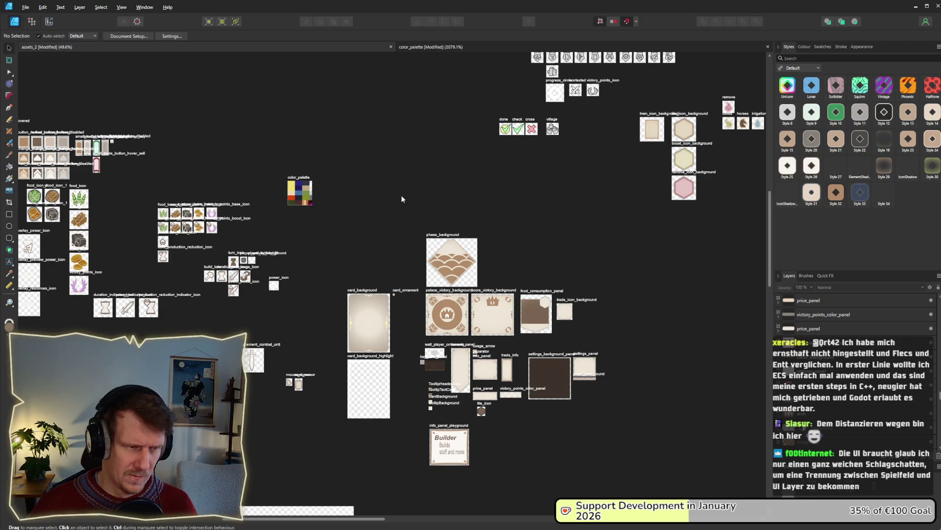
pyautogui.hscroll(5, 401, 195)
pyautogui.moveTo(443, 240)
pyautogui.mouseDown()
pyautogui.moveTo(311, 337)
pyautogui.moveTo(511, 120)
pyautogui.mouseUp()
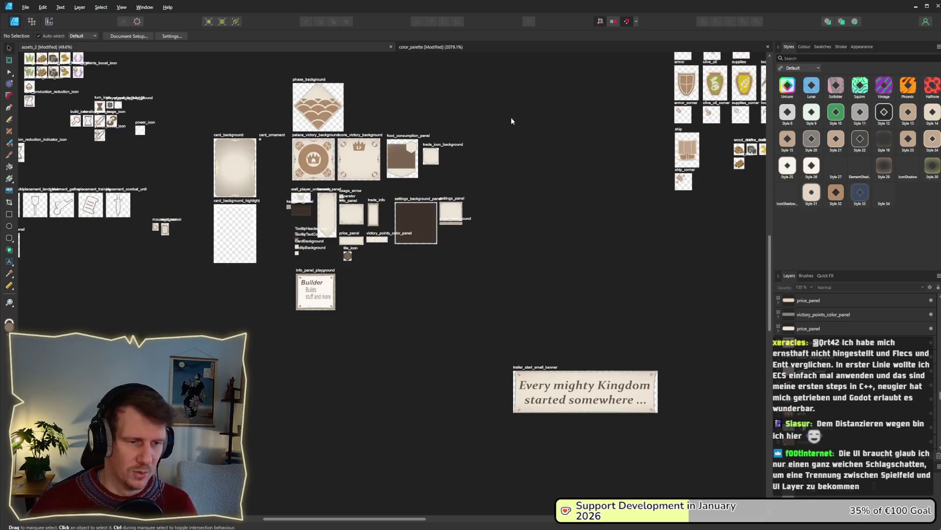
pyautogui.moveTo(365, 287); pyautogui.dragTo(618, 337)
pyautogui.moveTo(418, 210); pyautogui.dragTo(448, 288)
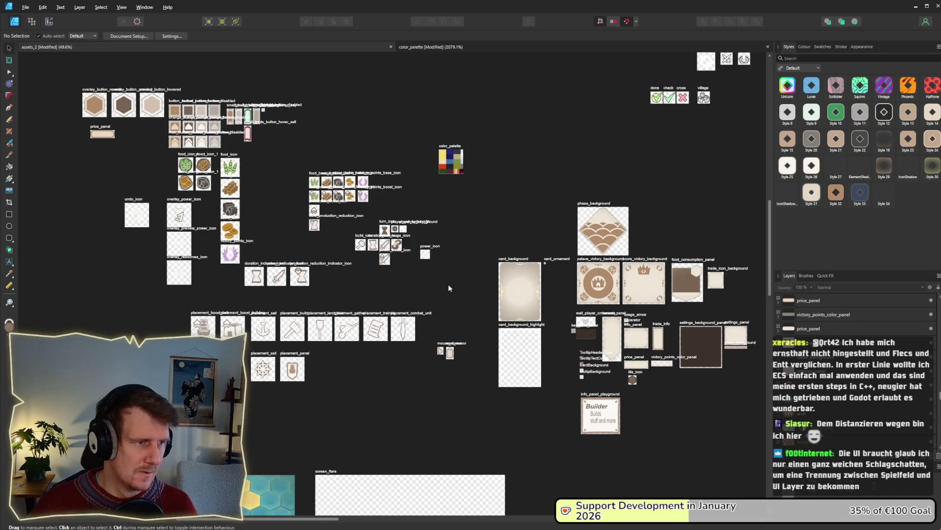
pyautogui.moveTo(444, 412); pyautogui.dragTo(401, 160)
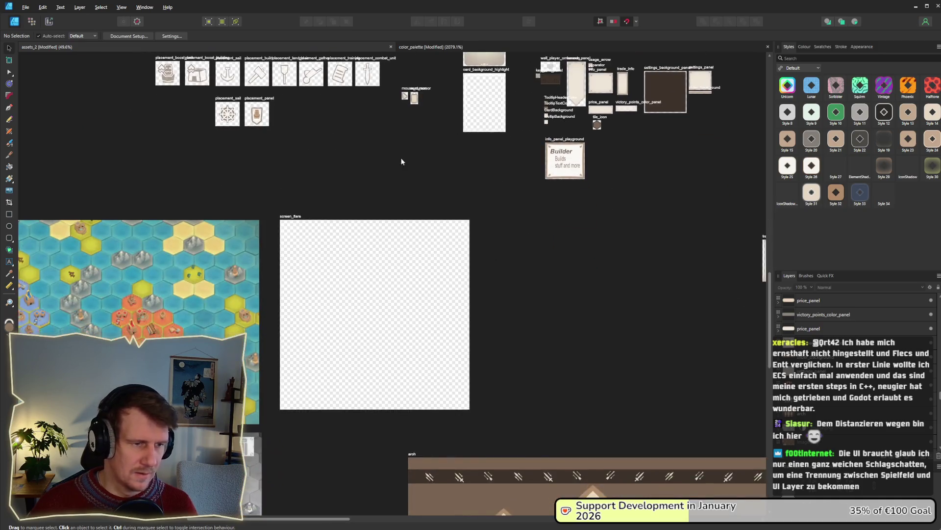
pyautogui.scroll(5, 338, 284)
pyautogui.scroll(2, 345, 297)
pyautogui.scroll(-2, 345, 297)
pyautogui.scroll(-1, 342, 252)
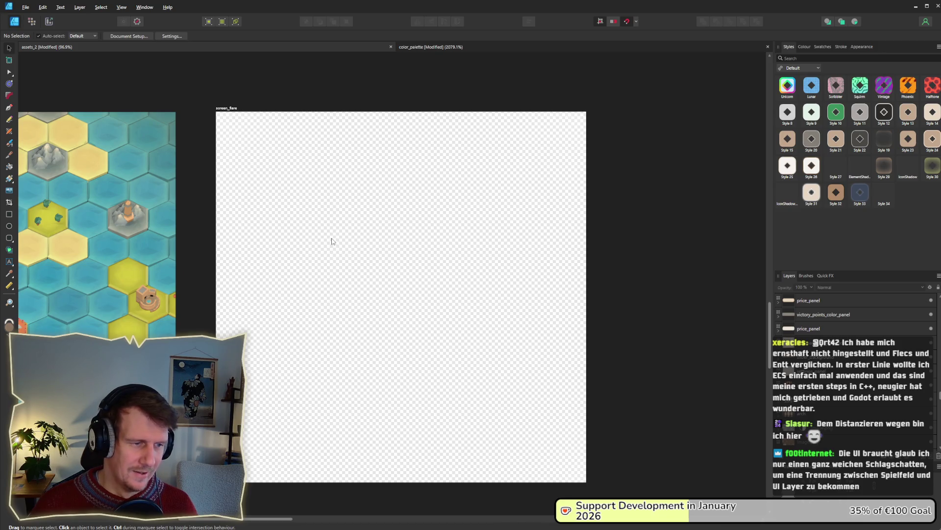
# - Draw an unfilled rectangle covering the whole screen_flare artboard
pyautogui.click(225, 108)
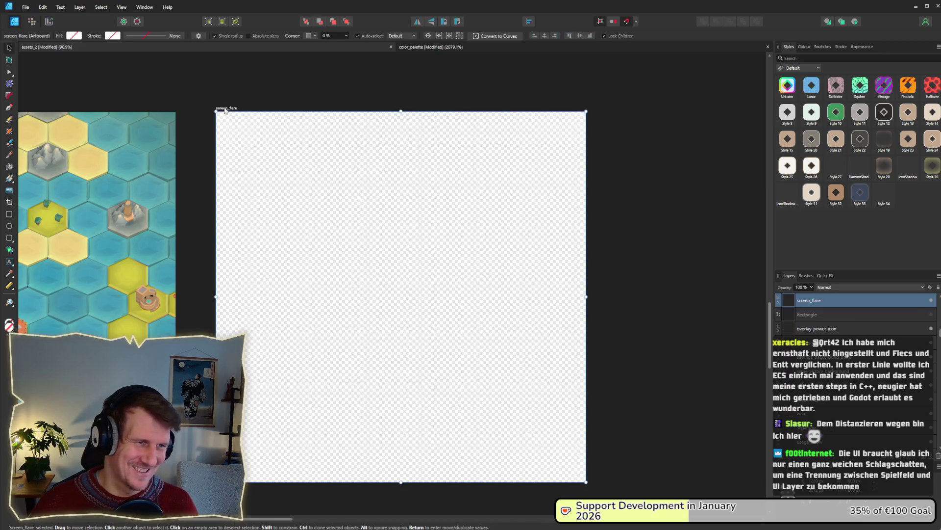
pyautogui.click(778, 305)
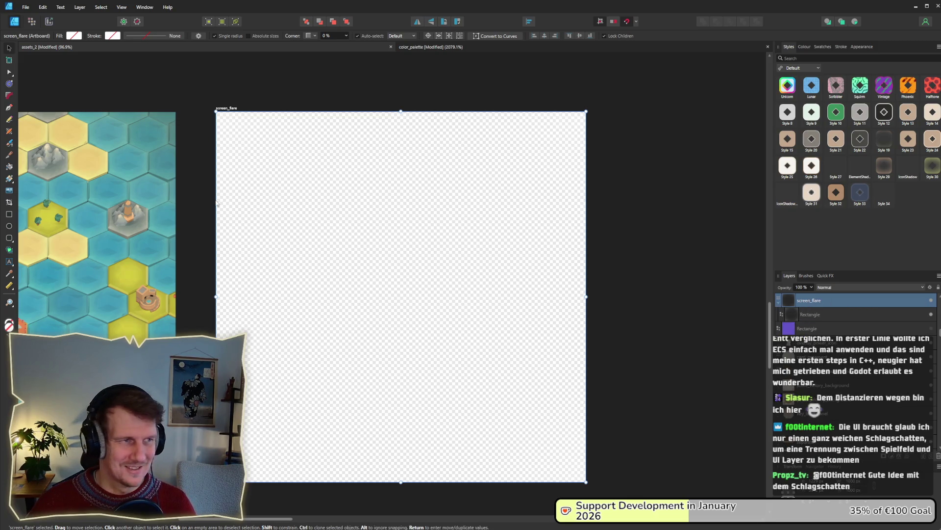
pyautogui.click(9, 214)
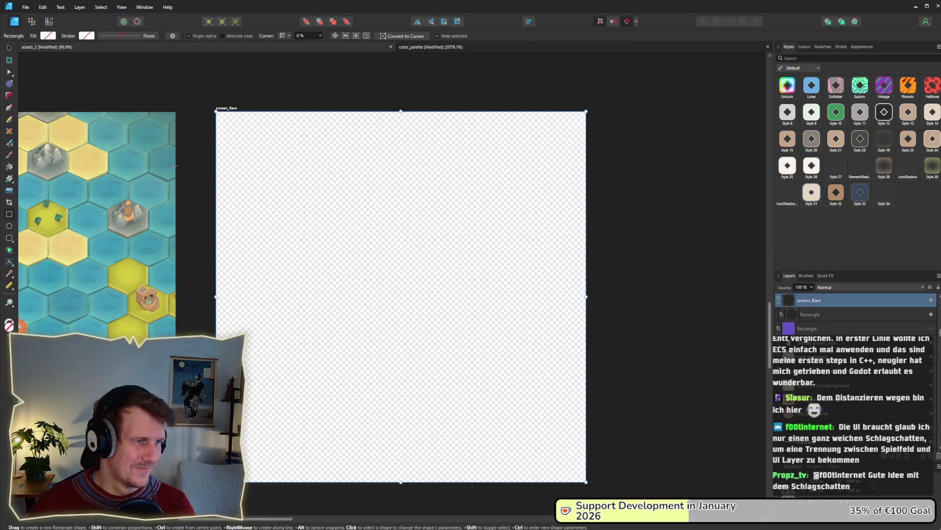
pyautogui.moveTo(219, 115)
pyautogui.mouseDown()
pyautogui.moveTo(532, 469)
pyautogui.moveTo(587, 491)
pyautogui.moveTo(586, 482)
pyautogui.mouseUp()
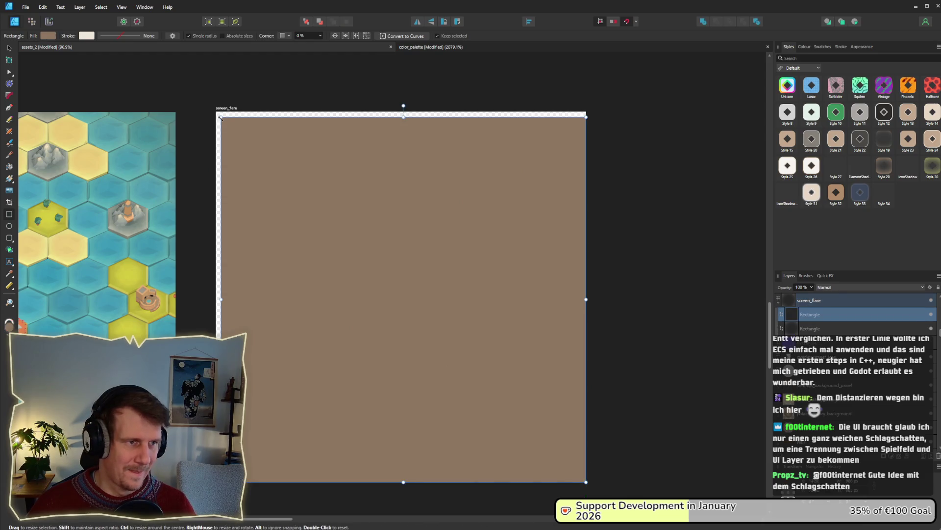
pyautogui.moveTo(221, 117); pyautogui.dragTo(215, 111)
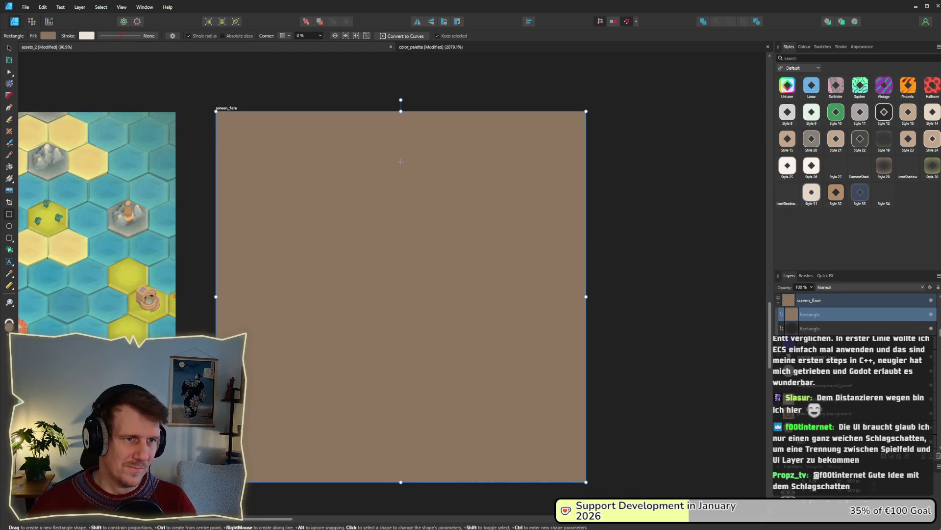
pyautogui.press('/')
# - Move the hex-map image into screen_flare and stack the rectangle above it in Layers
pyautogui.hscroll(-5, 225, 146)
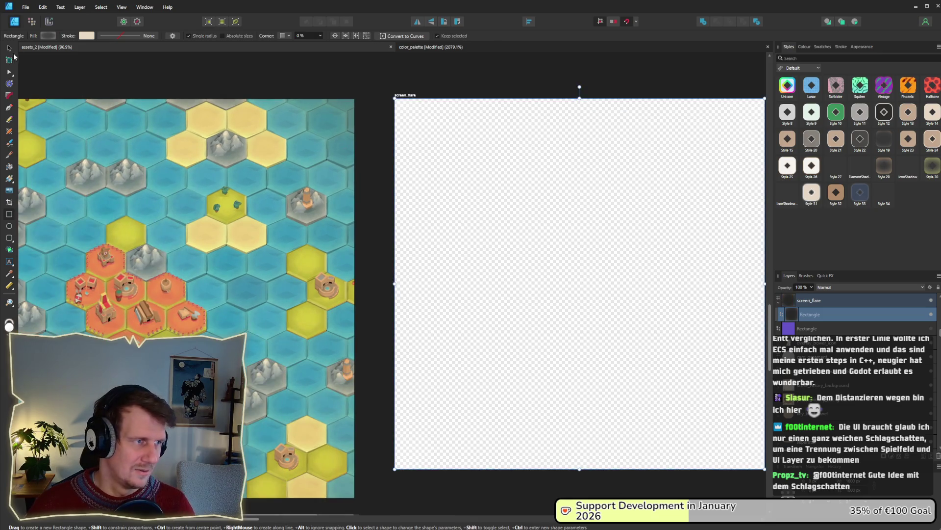
pyautogui.press('v')
pyautogui.click(120, 205)
pyautogui.moveTo(369, 302)
pyautogui.mouseDown()
pyautogui.moveTo(457, 263)
pyautogui.moveTo(567, 247)
pyautogui.moveTo(630, 252)
pyautogui.mouseUp()
pyautogui.scroll(-5, 829, 343)
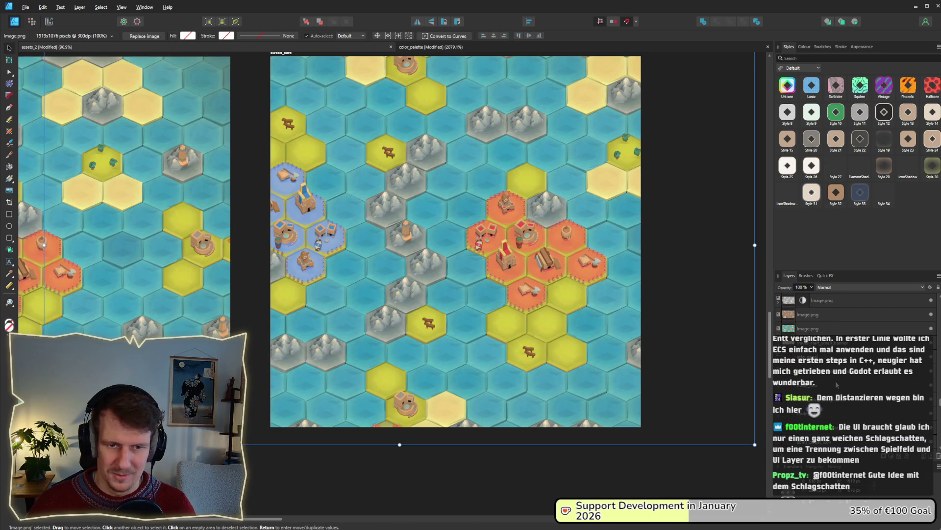
pyautogui.scroll(-3, 828, 381)
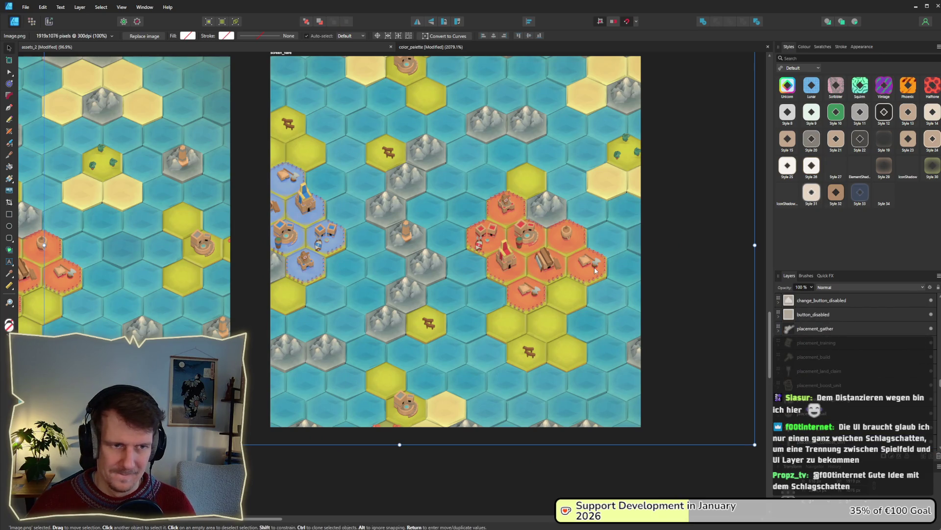
pyautogui.click(357, 304)
pyautogui.scroll(2, 815, 320)
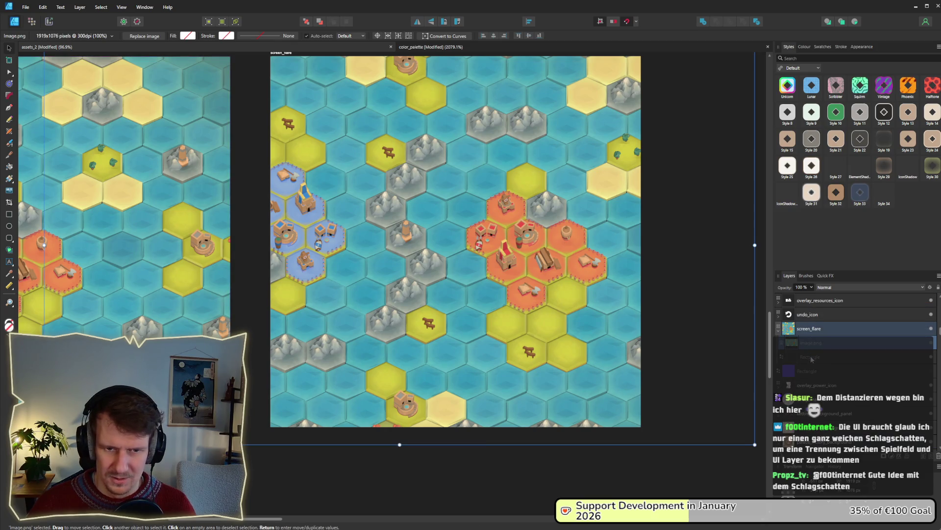
pyautogui.moveTo(812, 360)
pyautogui.mouseDown()
pyautogui.moveTo(823, 343)
pyautogui.moveTo(812, 333)
pyautogui.mouseUp()
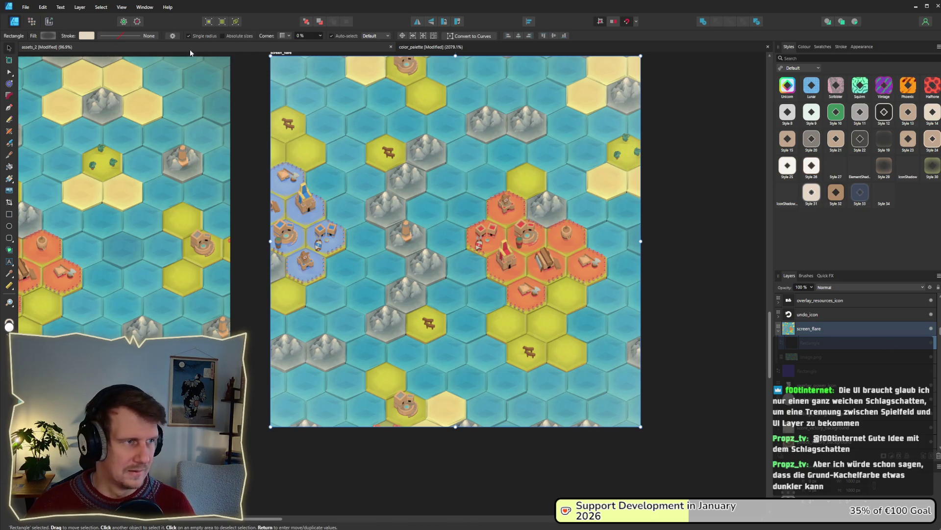
# - Give the rectangle's gradient a white outer stop at 54% opacity and a 97% midpoint
pyautogui.click(54, 37)
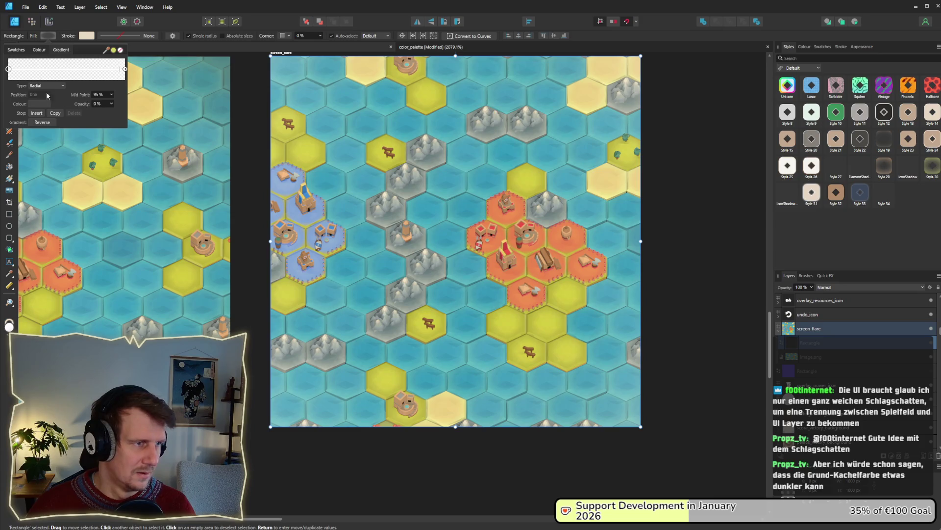
pyautogui.click(125, 69)
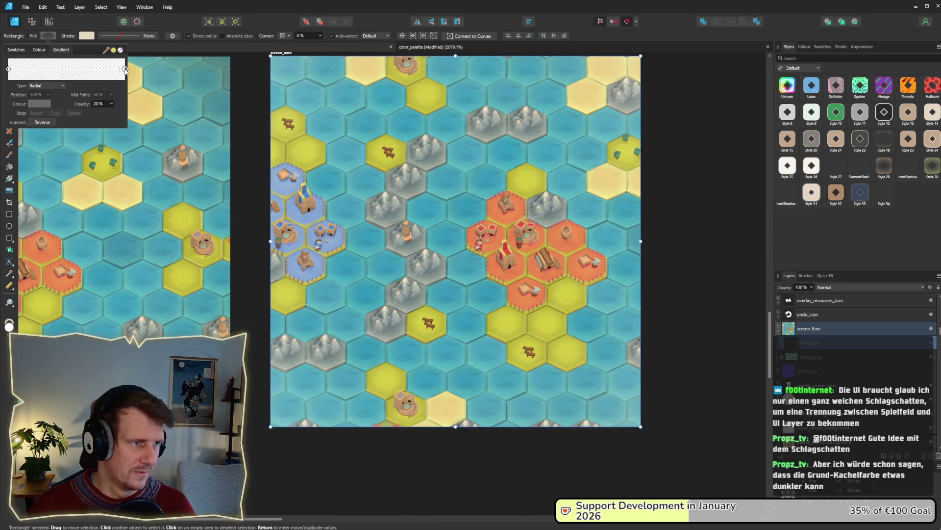
pyautogui.click(111, 104)
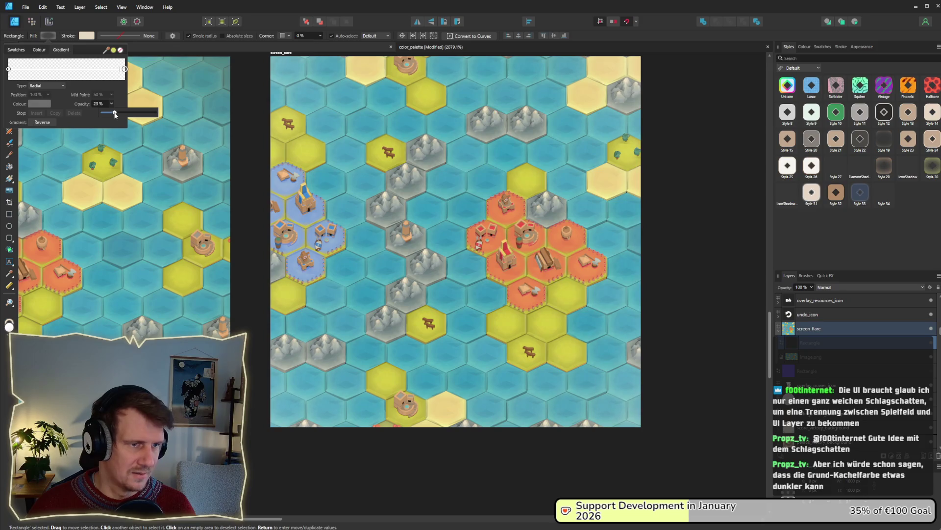
pyautogui.moveTo(113, 113); pyautogui.dragTo(166, 116)
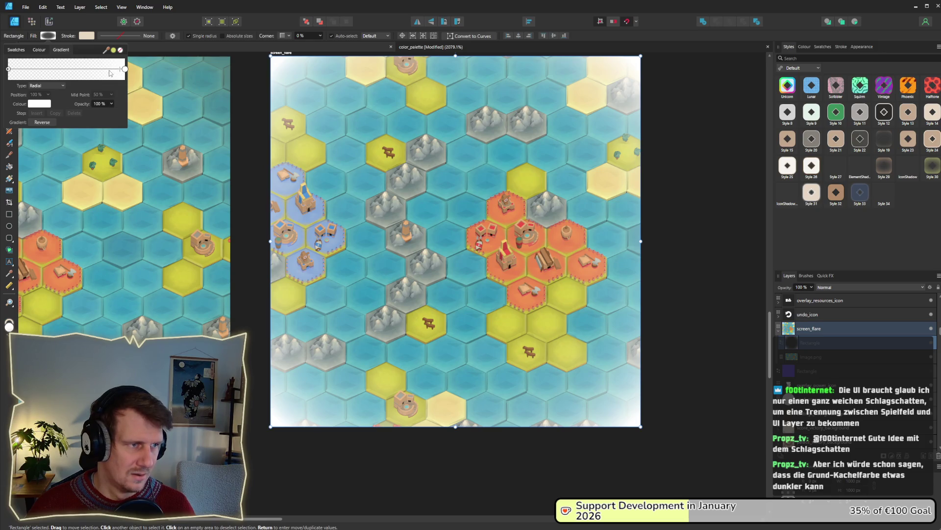
pyautogui.click(120, 72)
pyautogui.moveTo(118, 72)
pyautogui.mouseDown()
pyautogui.moveTo(126, 71)
pyautogui.moveTo(109, 75)
pyautogui.mouseUp()
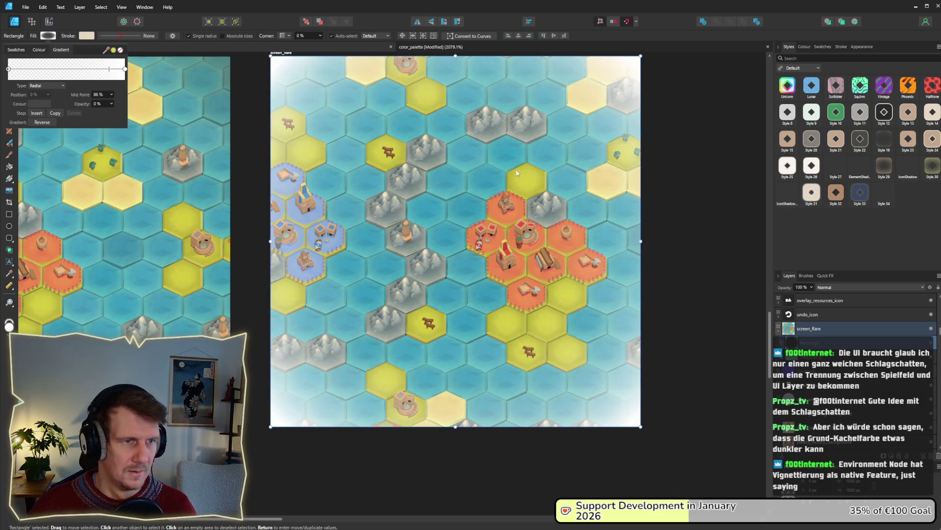
pyautogui.click(655, 207)
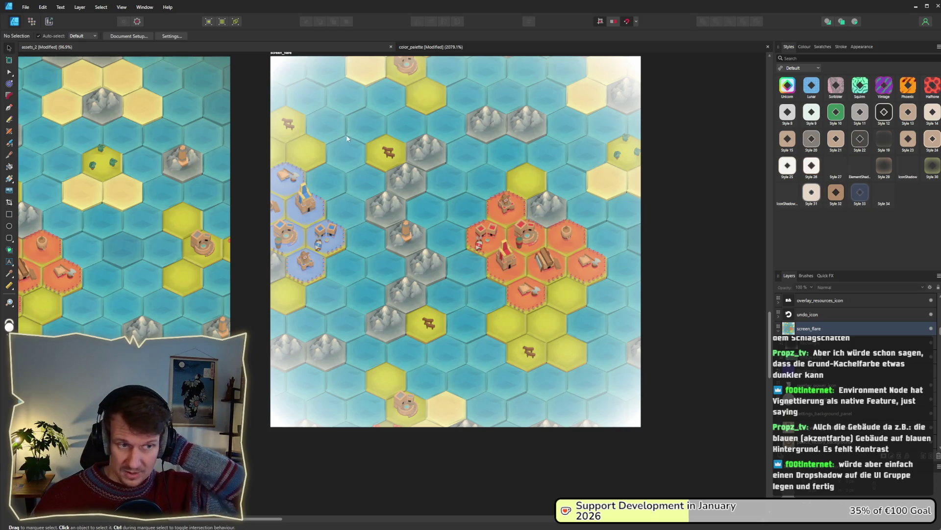
# - In Godot, clear the file filter and add a WorldEnvironment node under the ui scene's UI root
pyautogui.hotkey('alt', 'Tab')
pyautogui.hotkey('alt', 'Tab')
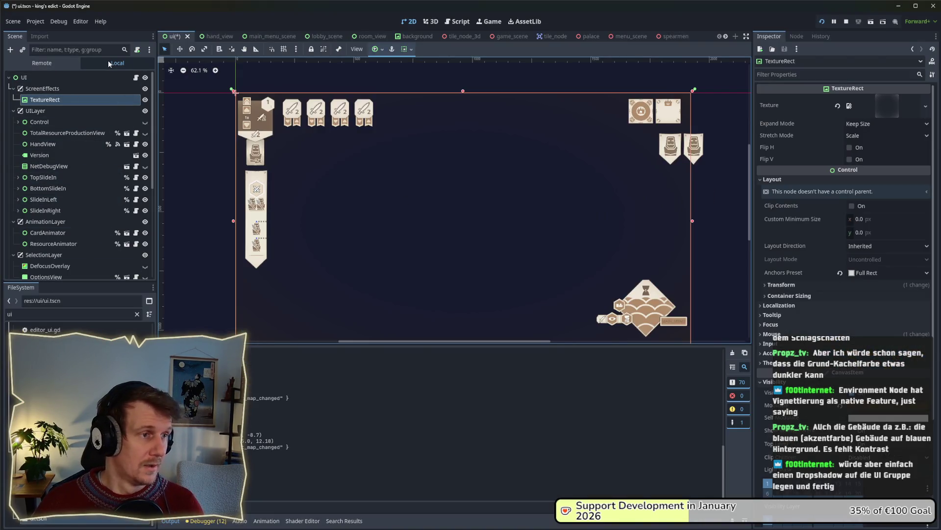
pyautogui.click(137, 313)
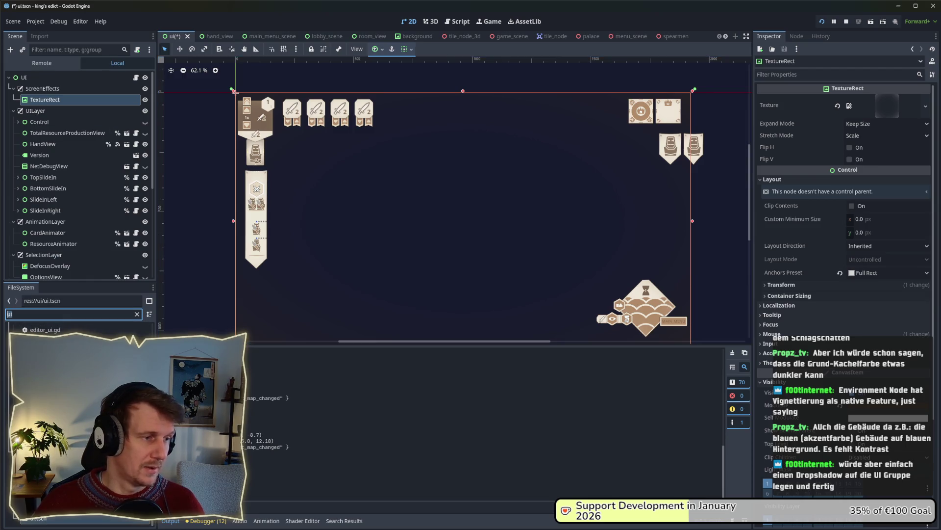
pyautogui.click(33, 78)
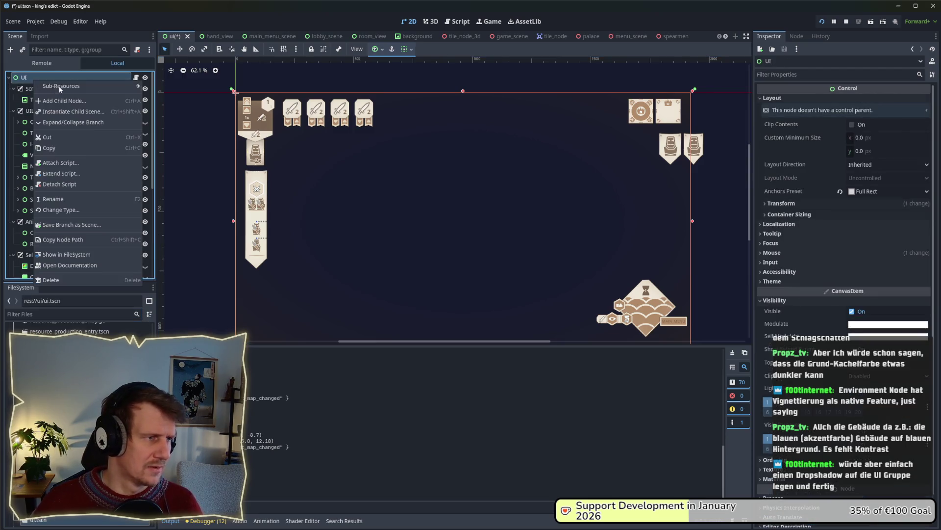
pyautogui.hotkey('ctrl', 'a')
pyautogui.write('Envir')
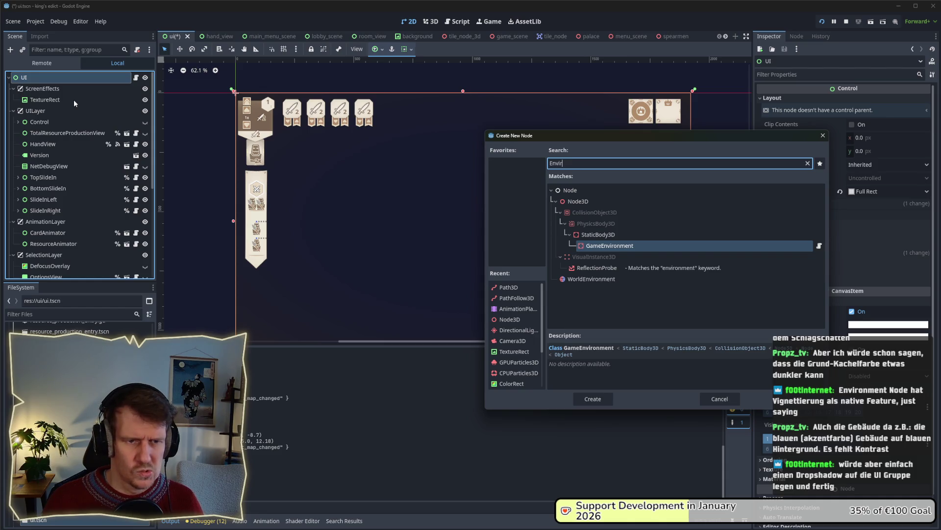
pyautogui.press('Down')
pyautogui.press('Down')
pyautogui.press('Down')
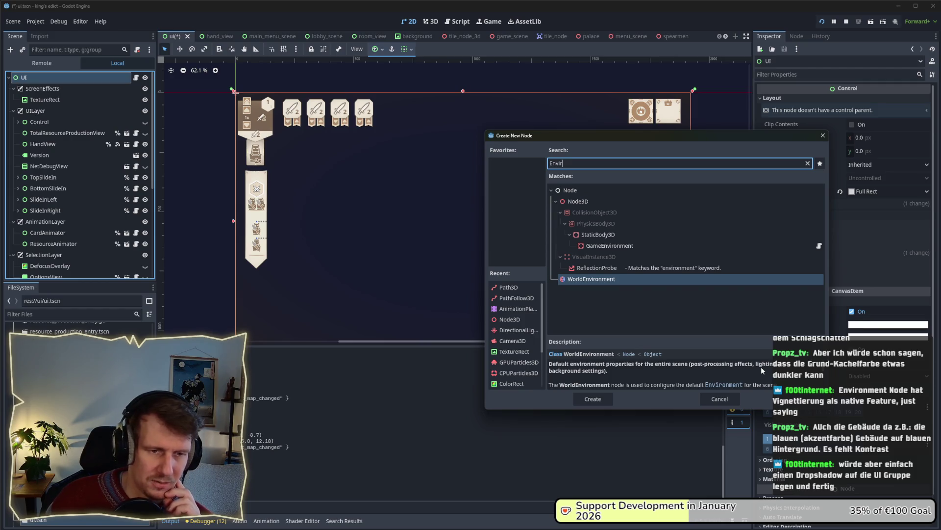
pyautogui.doubleClick(582, 279)
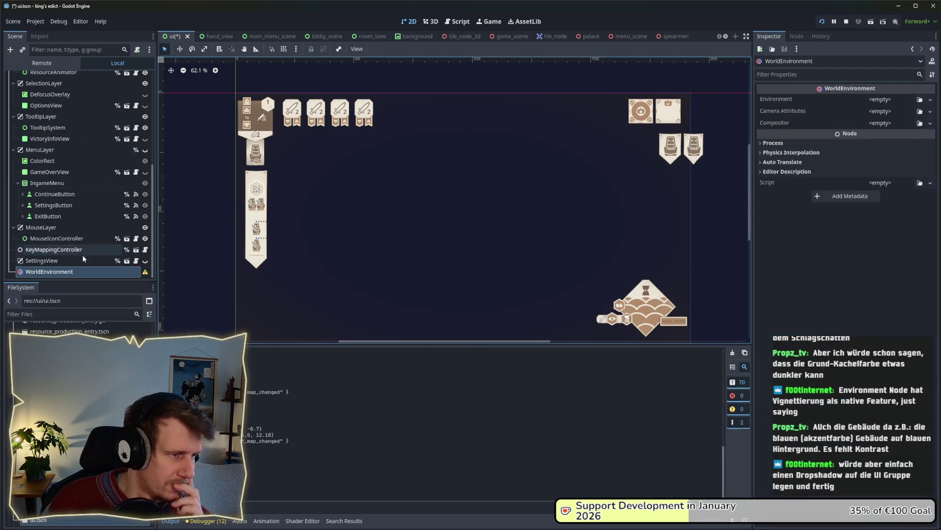
pyautogui.click(68, 273)
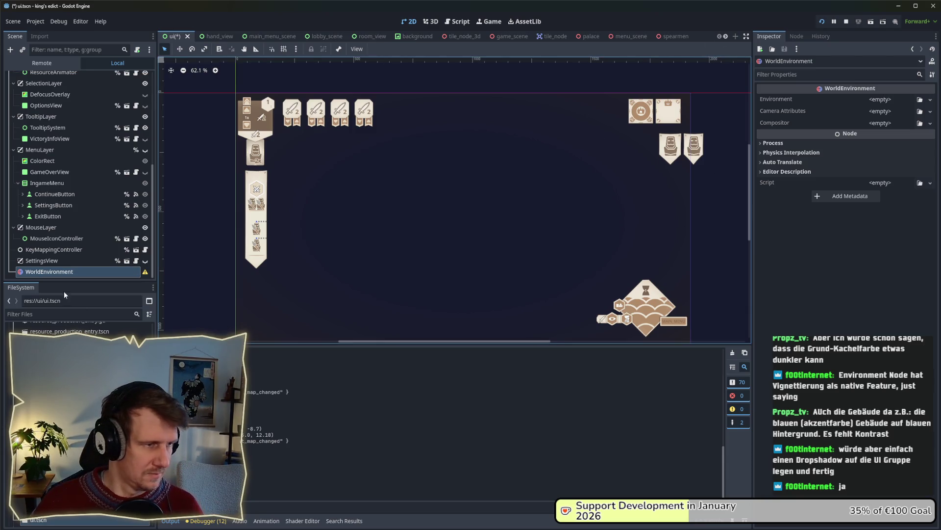
# - Select the WorldEnvironment node in the ui scene tree and remove it
pyautogui.rightClick(54, 273)
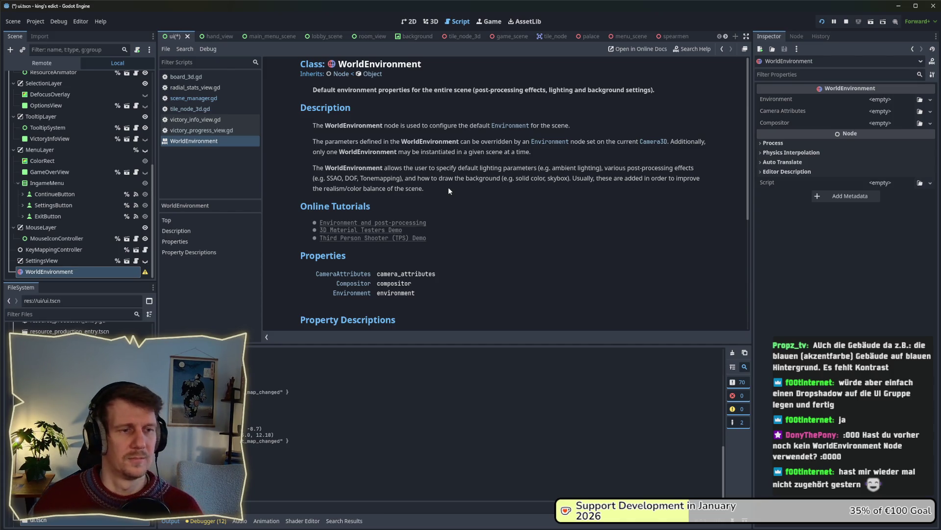
pyautogui.scroll(-2, 448, 191)
pyautogui.scroll(-4, 448, 186)
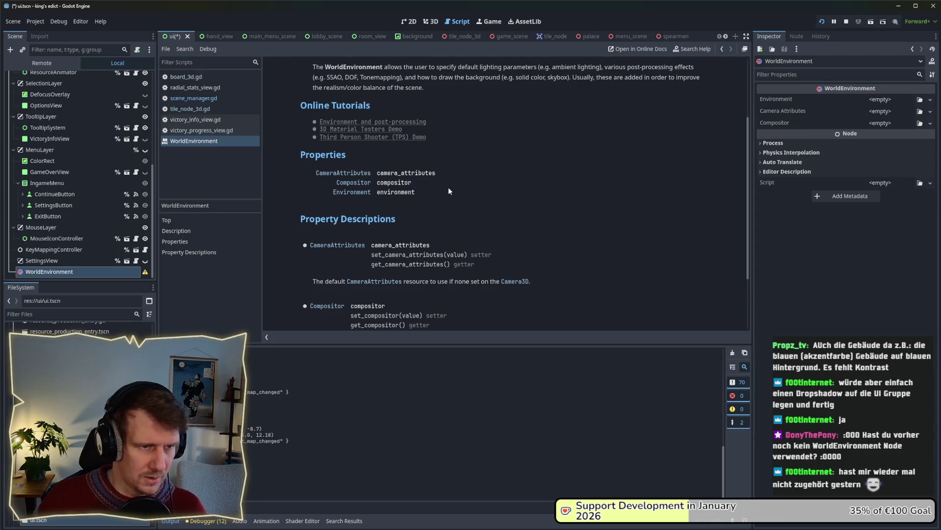
pyautogui.scroll(-2, 448, 186)
pyautogui.click(45, 262)
pyautogui.click(49, 272)
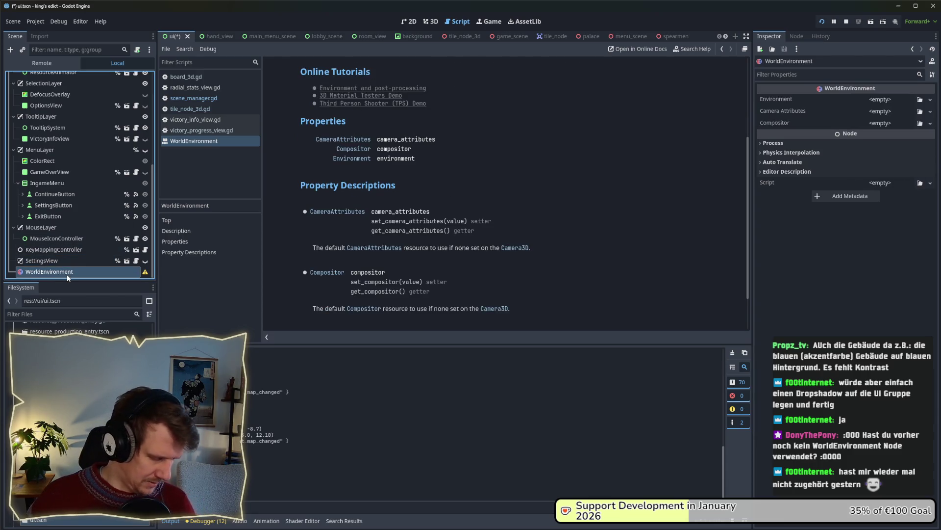
pyautogui.press('Delete')
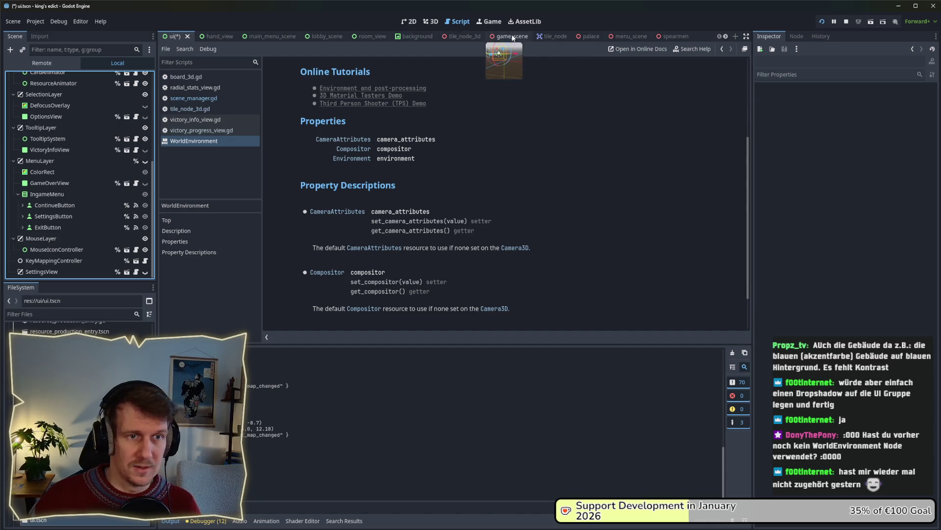
# - Paste WorldEnvironment into game_scene and move it just below SpotLight3D, above PostProcessing
pyautogui.click(510, 37)
pyautogui.hotkey('ctrl', 'v')
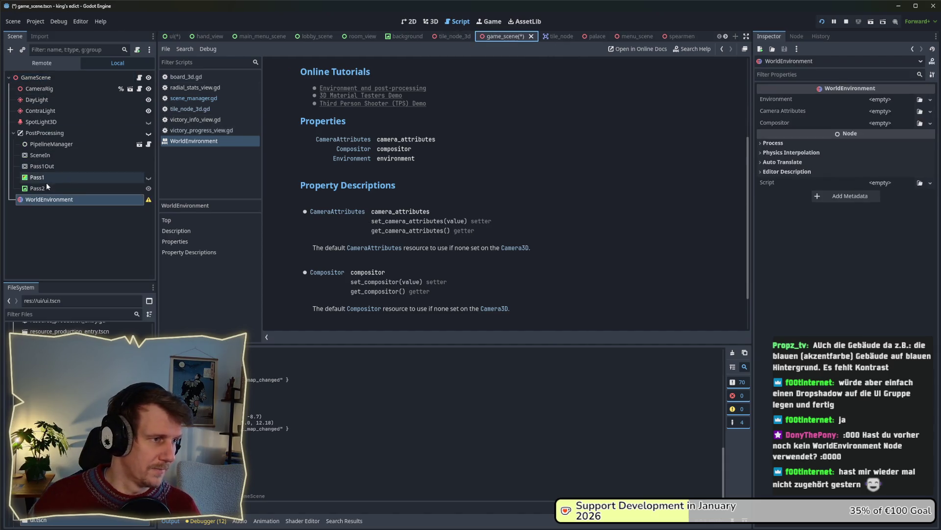
pyautogui.moveTo(49, 199); pyautogui.dragTo(48, 129)
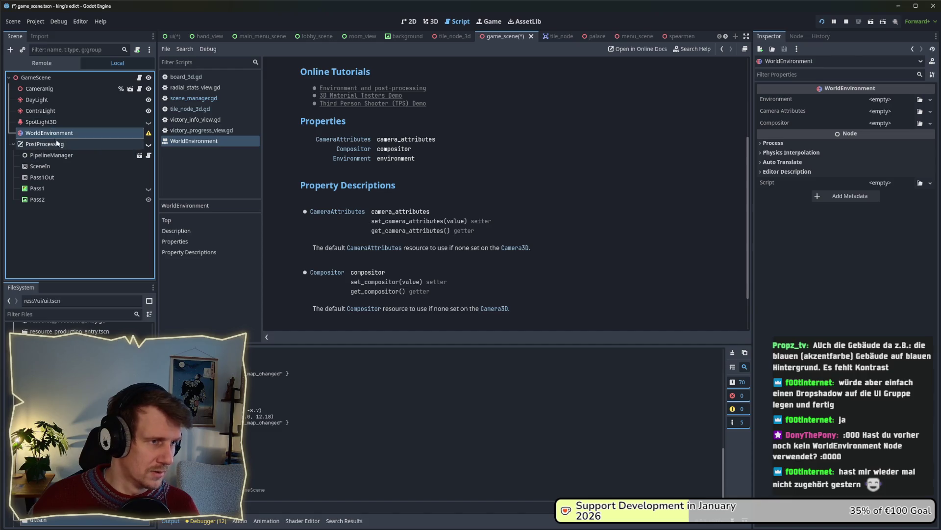
pyautogui.click(49, 122)
pyautogui.click(92, 134)
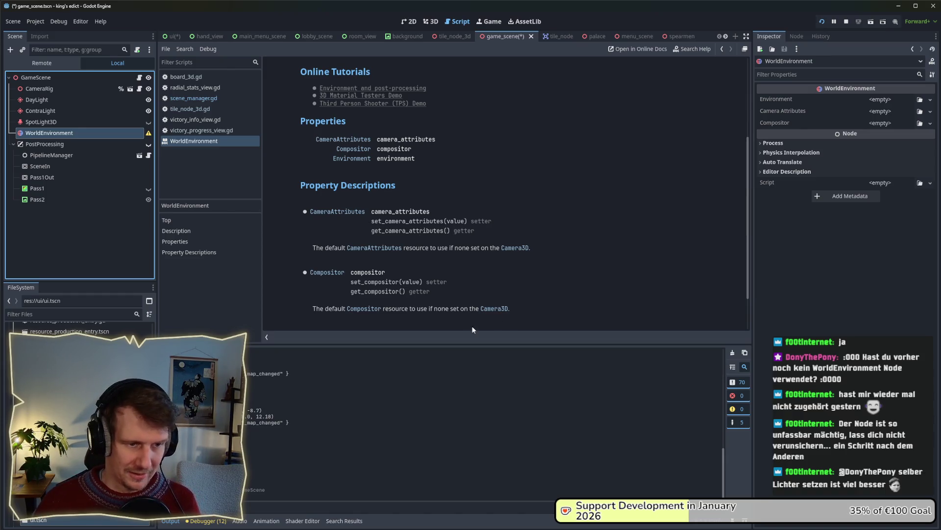
# - Enlarge the help panel and scroll to read WorldEnvironment's Environment property description
pyautogui.moveTo(483, 343); pyautogui.dragTo(479, 352)
pyautogui.scroll(-2, 427, 237)
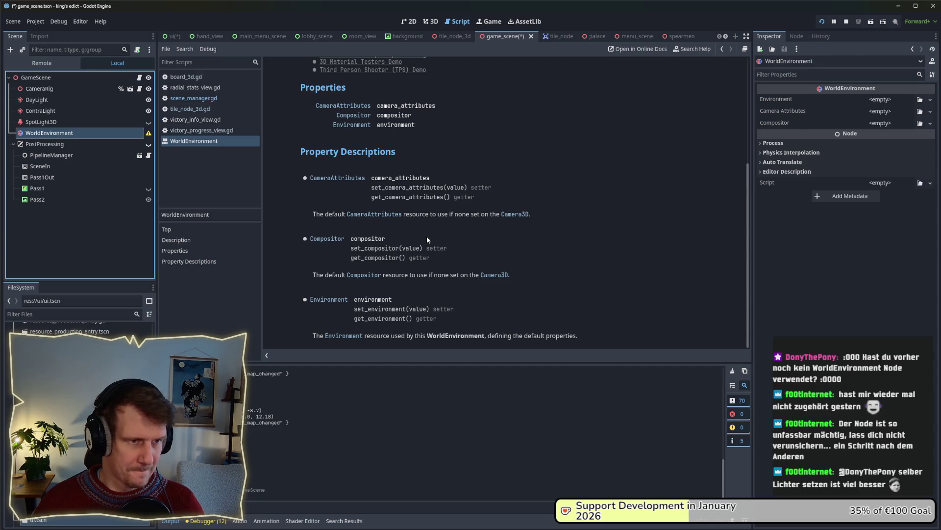
pyautogui.scroll(2, 427, 236)
pyautogui.scroll(-2, 427, 236)
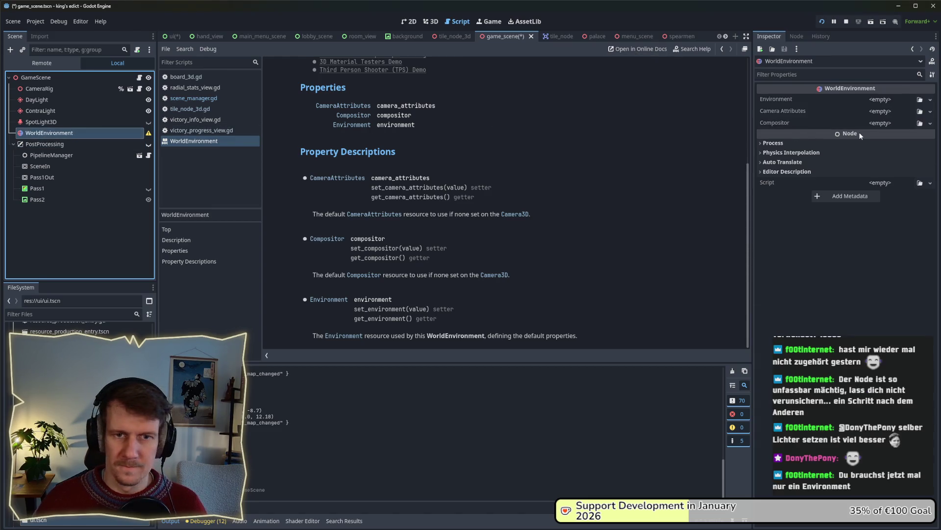
# - Open the WorldEnvironment reference in the online docs and read about the scene's default Environment
pyautogui.click(651, 50)
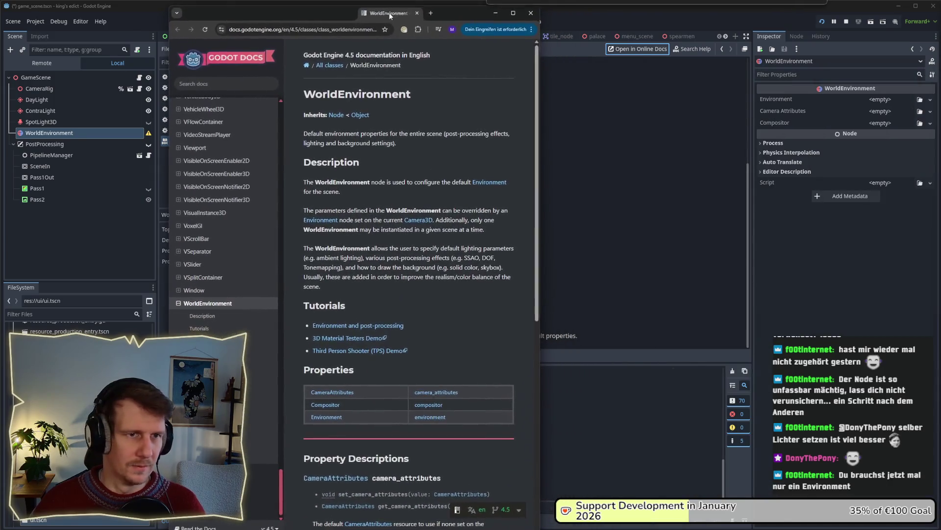
pyautogui.moveTo(541, 74); pyautogui.dragTo(701, 75)
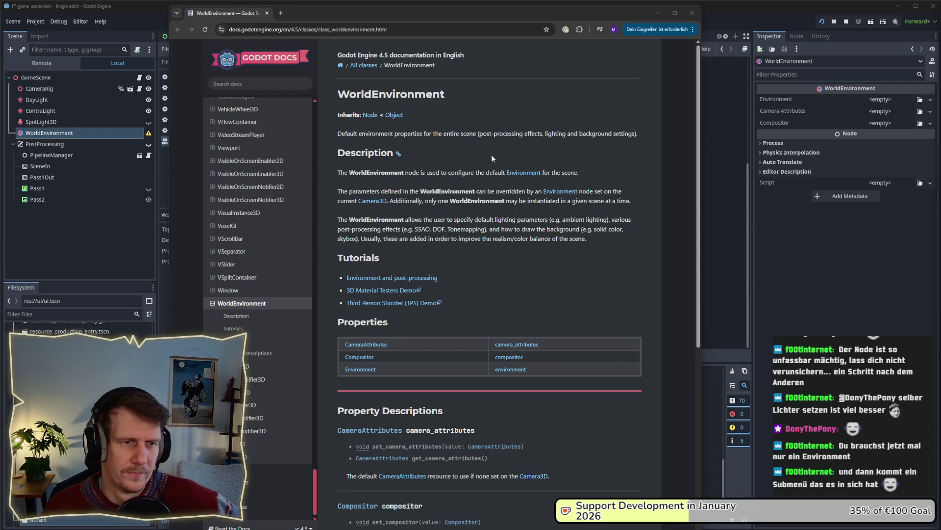
pyautogui.scroll(-1, 442, 142)
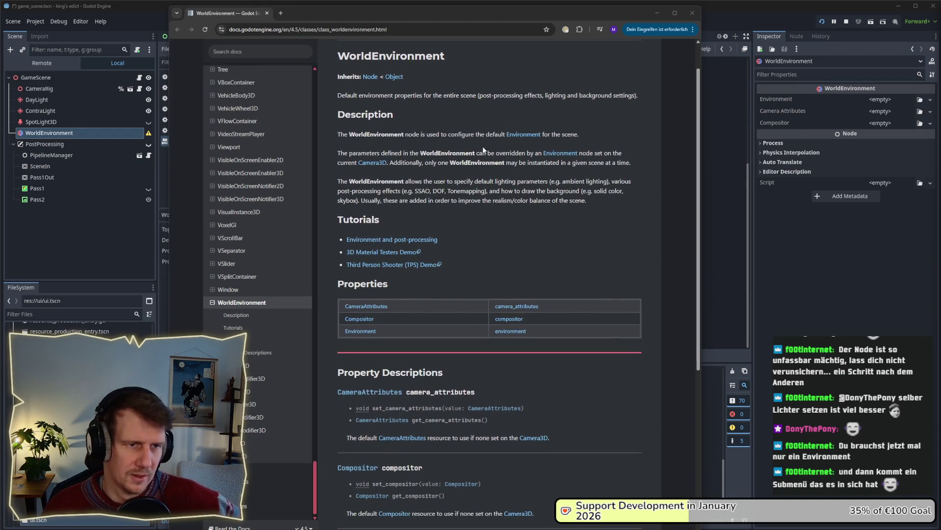
pyautogui.moveTo(578, 134); pyautogui.dragTo(500, 134)
pyautogui.click(461, 146)
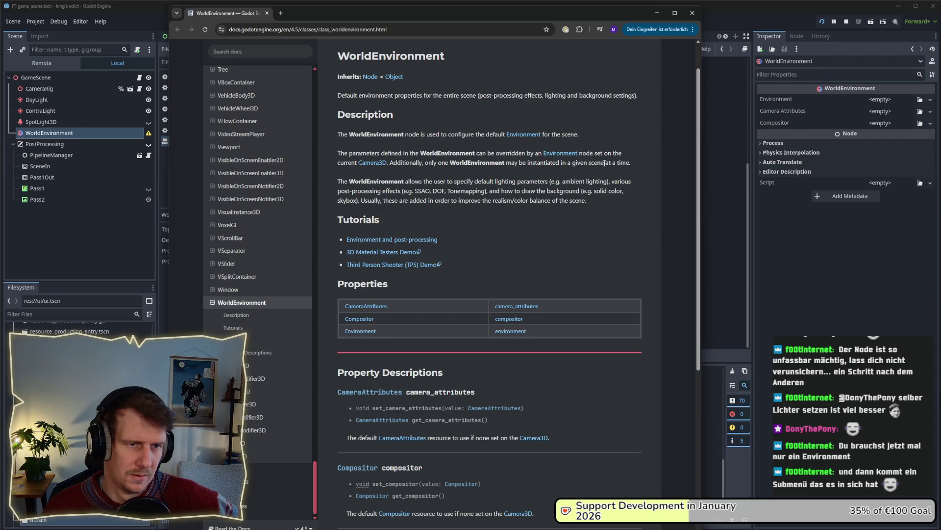
pyautogui.scroll(-2, 444, 181)
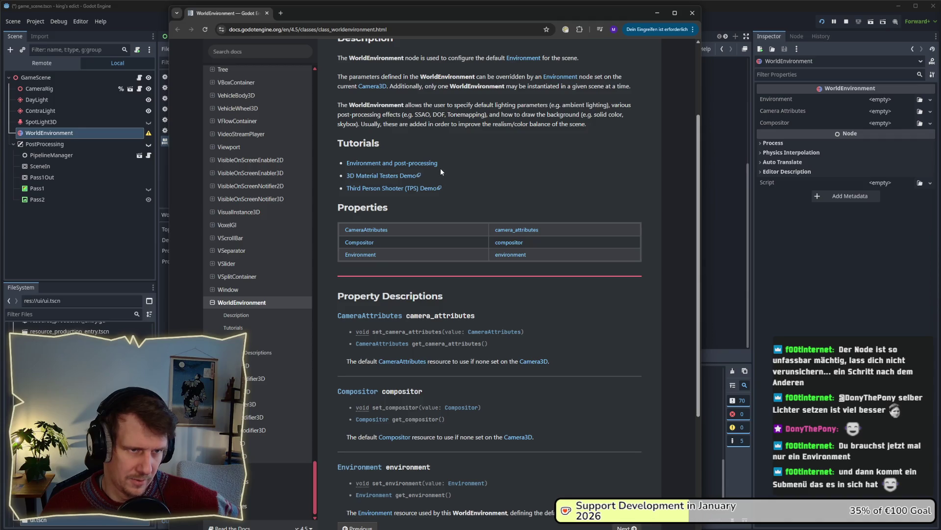
# - Read through the Environment and post-processing tutorial, then return to the Godot editor
pyautogui.click(392, 163)
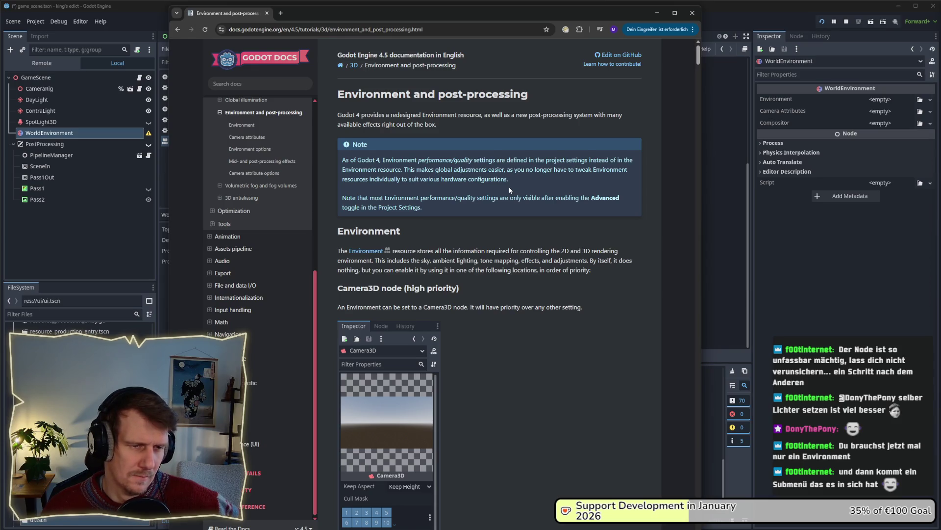
pyautogui.scroll(-1, 509, 190)
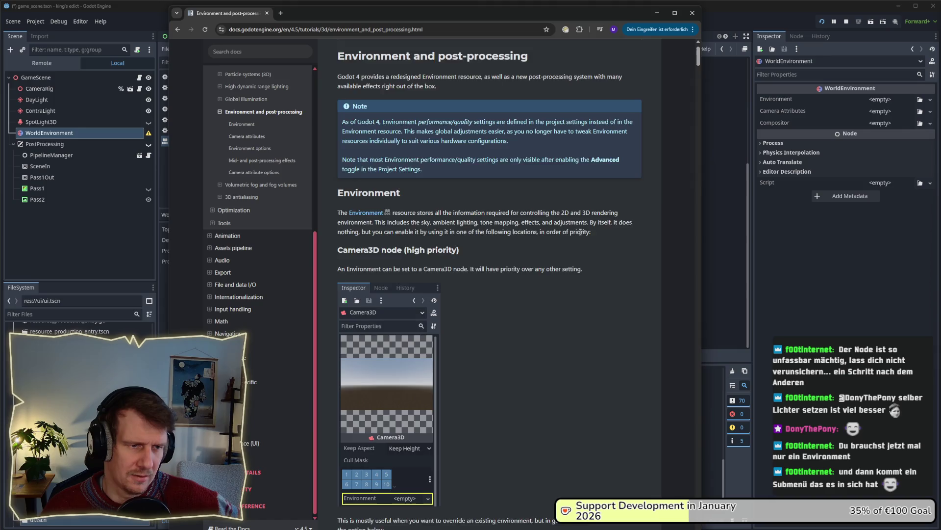
pyautogui.scroll(-1, 580, 231)
pyautogui.scroll(-4, 580, 231)
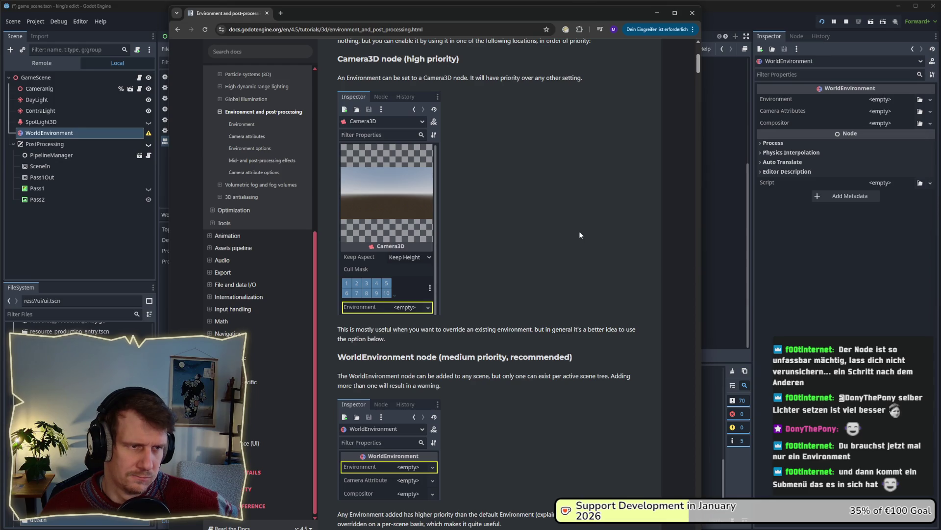
pyautogui.scroll(2, 579, 234)
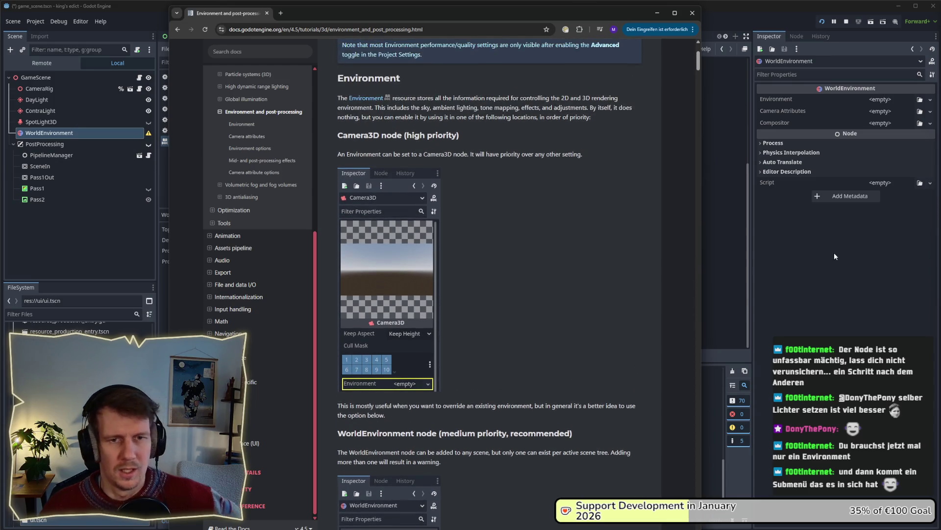
pyautogui.click(714, 196)
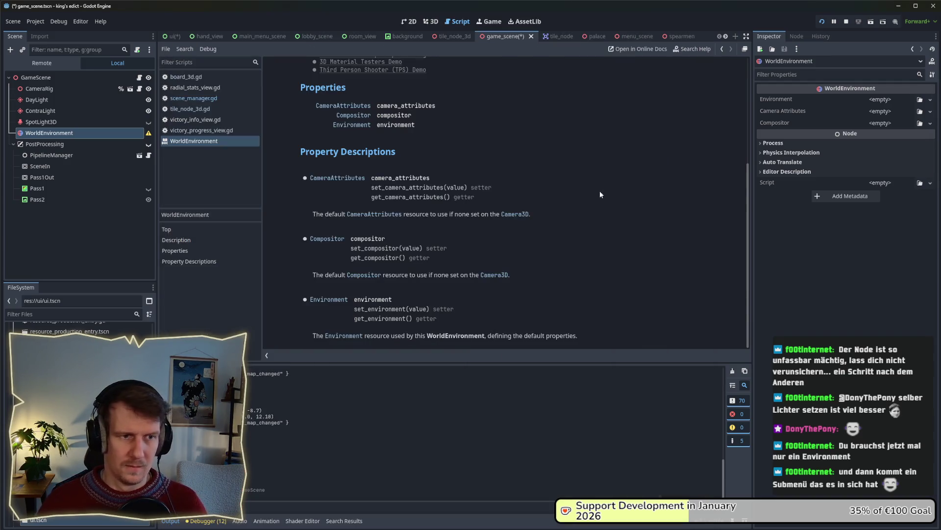
# - Assign a new Environment to WorldEnvironment, leaving Glow and Adjustments off after trying them
pyautogui.click(54, 133)
pyautogui.click(878, 102)
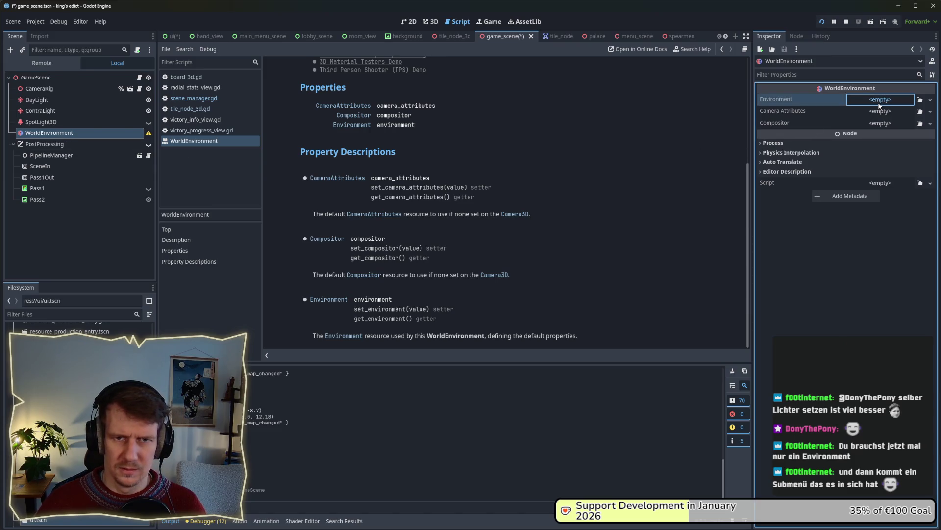
pyautogui.click(911, 122)
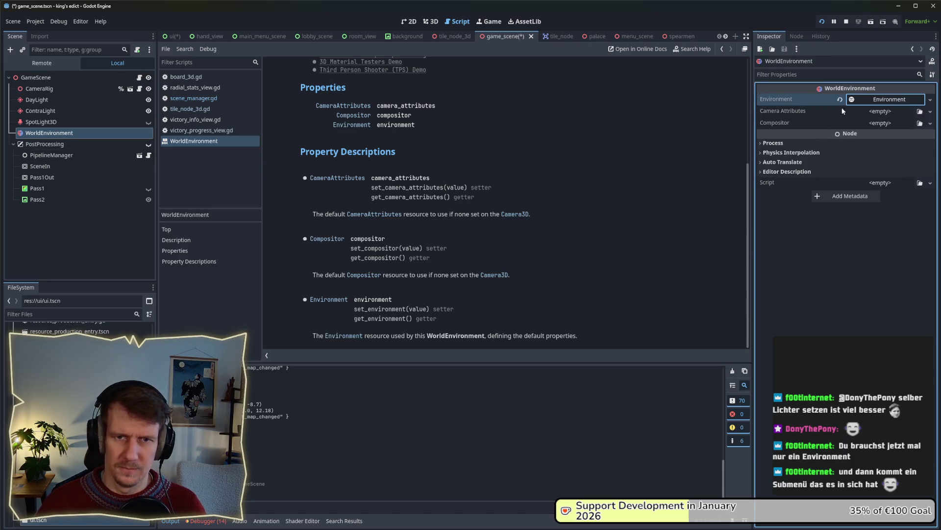
pyautogui.click(879, 100)
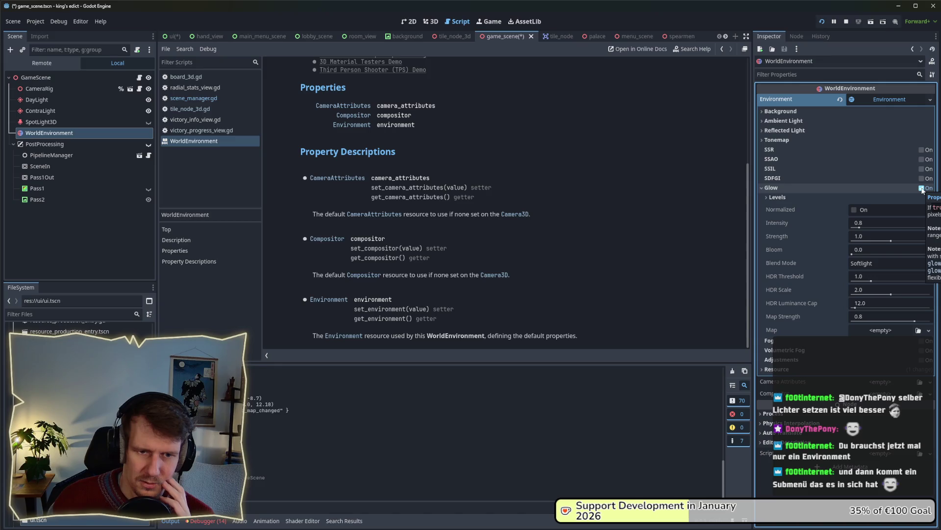
pyautogui.click(922, 188)
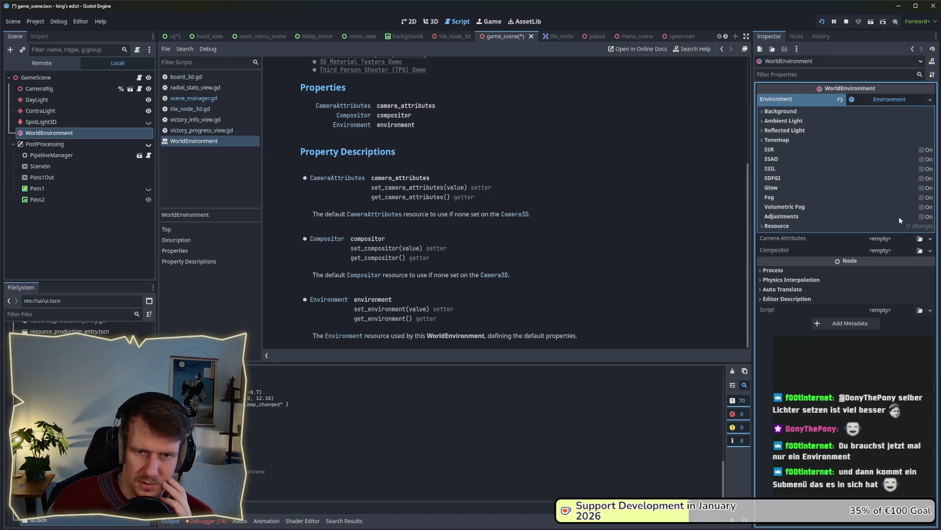
pyautogui.click(922, 216)
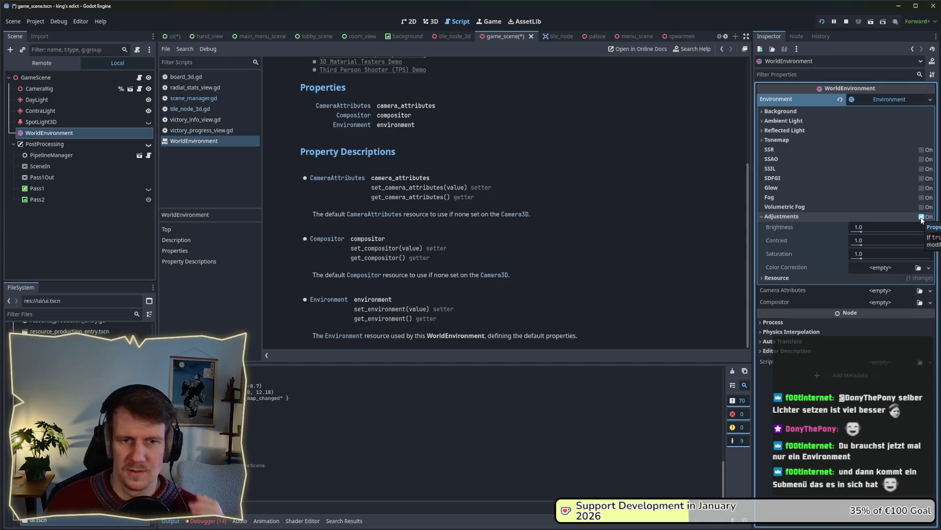
pyautogui.click(921, 216)
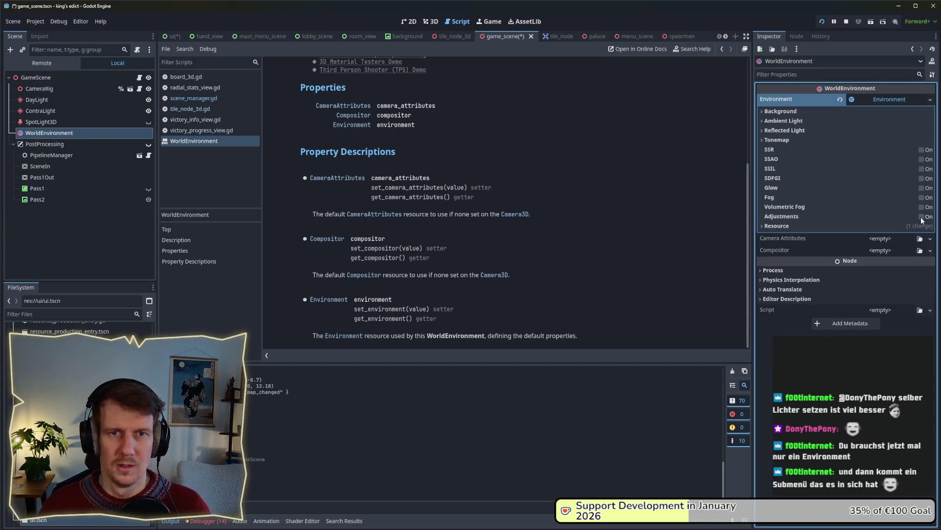
# - Narrow the editor and place the running game window beside it on the right
pyautogui.hotkey('alt', 'Tab')
pyautogui.hotkey('alt', 'Tab')
pyautogui.hotkey('alt', 'Tab')
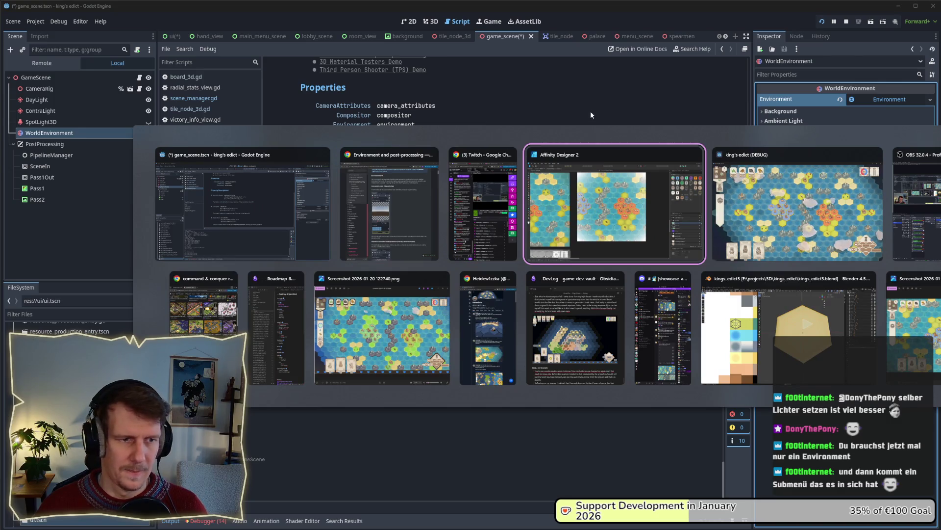
pyautogui.hotkey('alt', 'Tab')
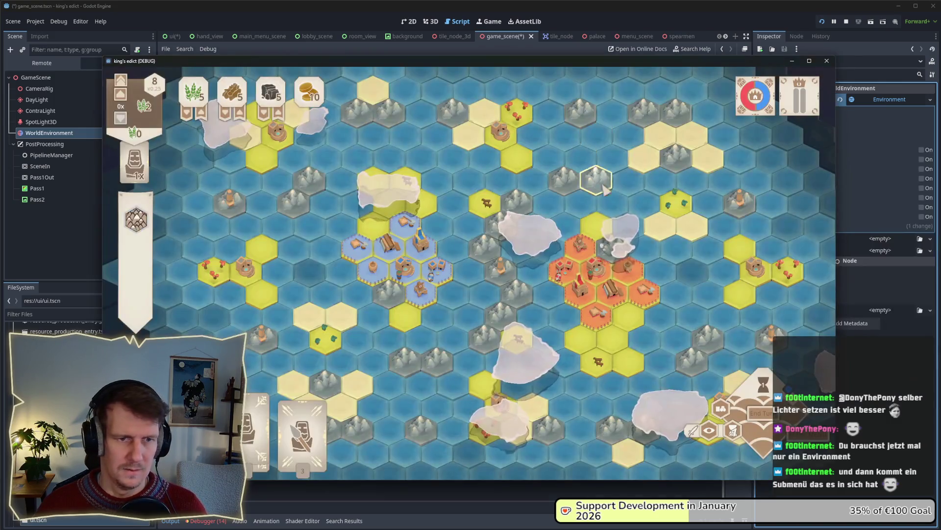
pyautogui.moveTo(458, 61); pyautogui.dragTo(823, 80)
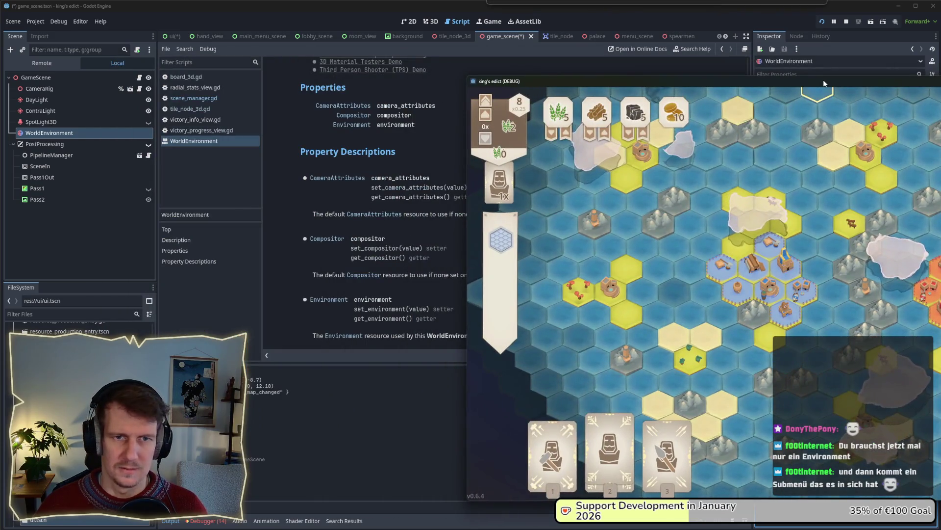
pyautogui.click(578, 11)
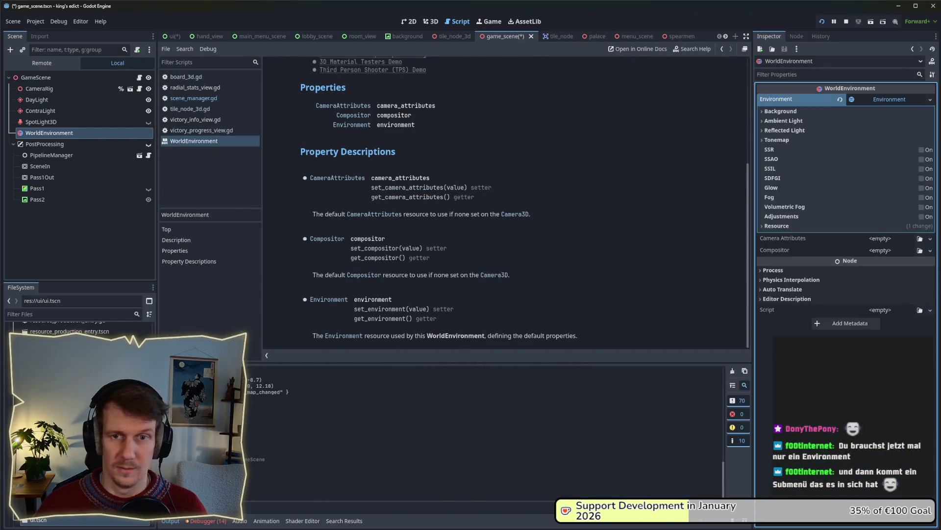
pyautogui.moveTo(939, 137); pyautogui.dragTo(674, 131)
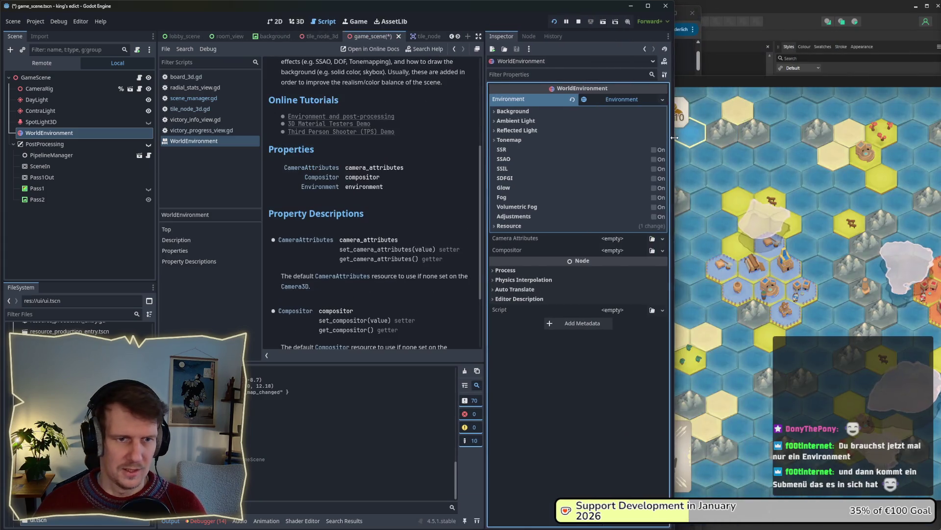
pyautogui.click(728, 86)
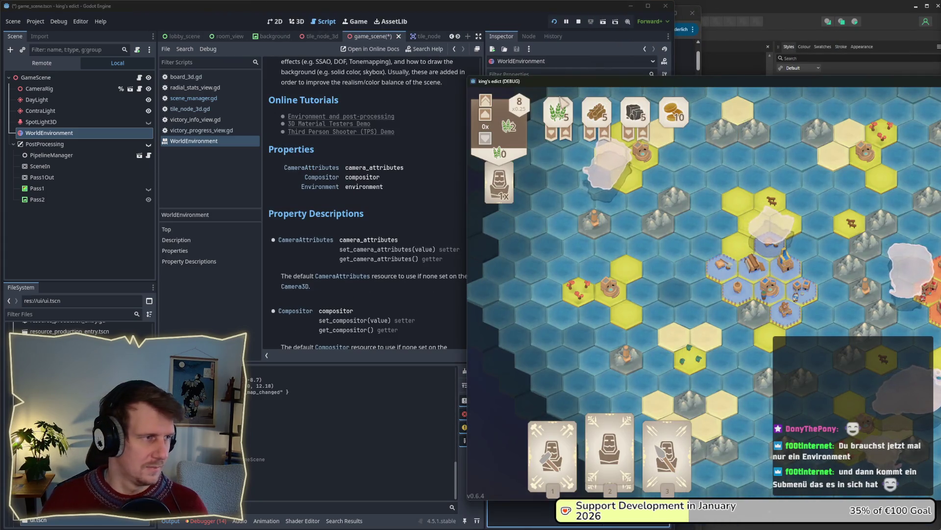
pyautogui.moveTo(728, 86); pyautogui.dragTo(919, 11)
# - Restore the editor full-size and read the SDFGI and SSIL tooltips
pyautogui.press('super+Tab')
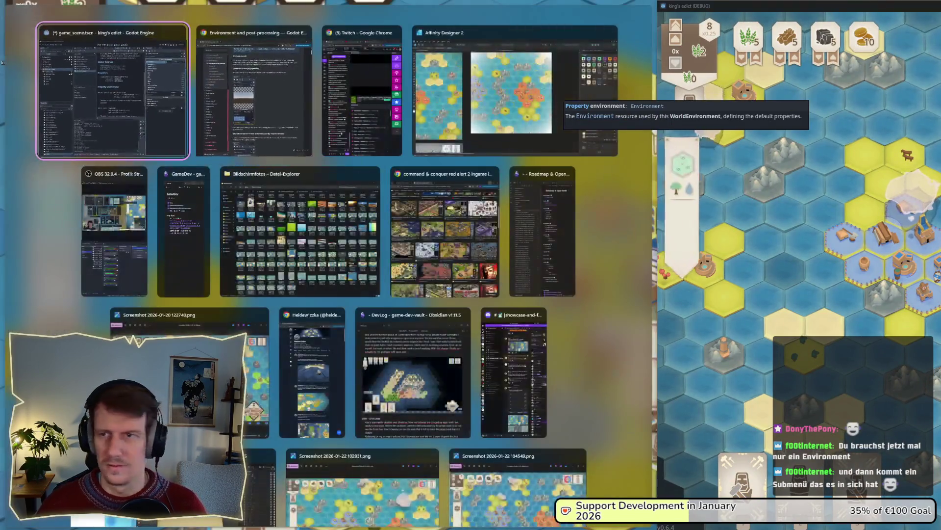
pyautogui.press('Return')
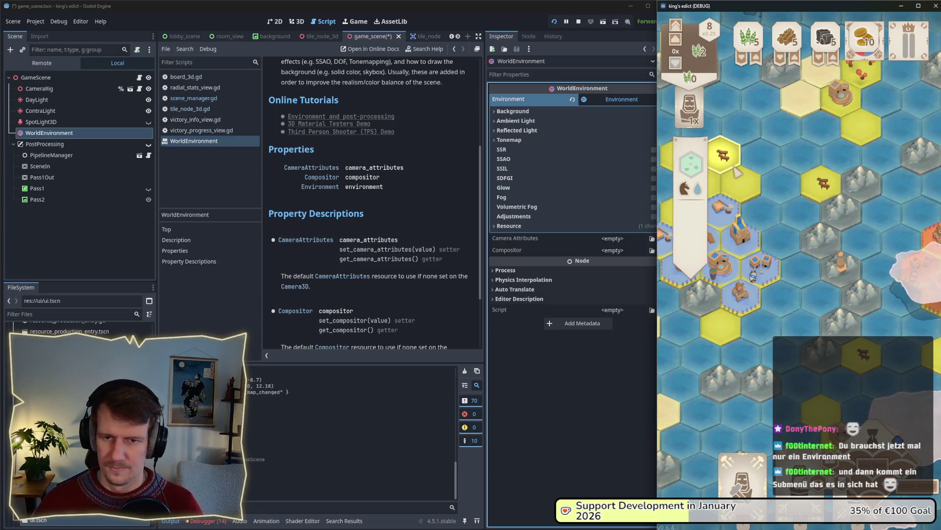
pyautogui.click(573, 387)
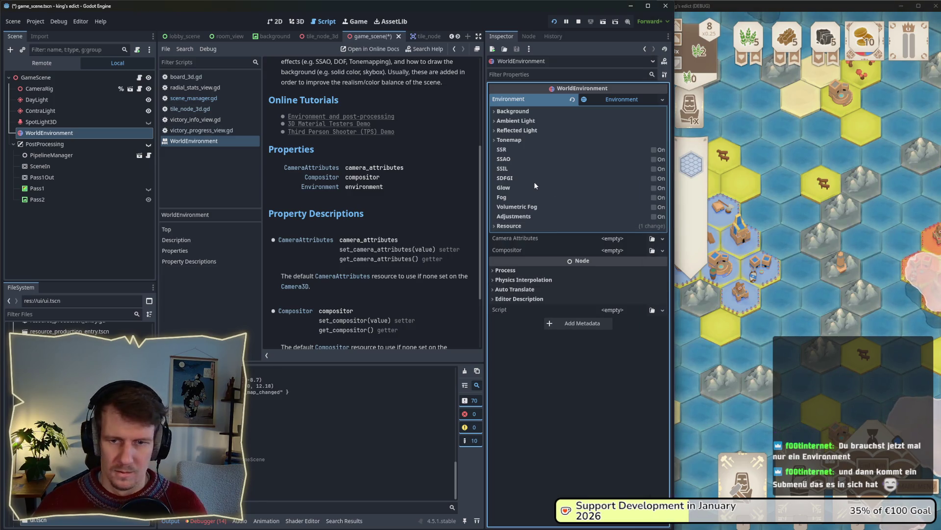
pyautogui.moveTo(534, 182)
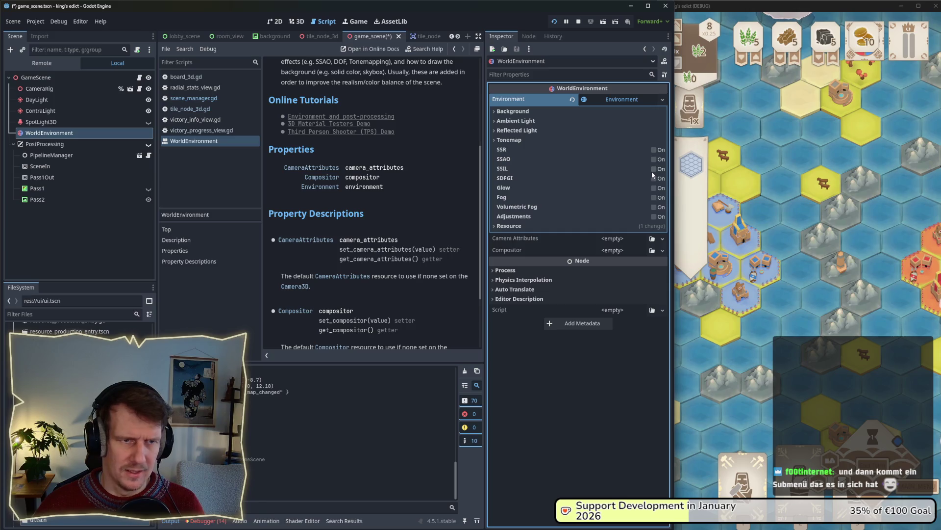
pyautogui.moveTo(653, 174)
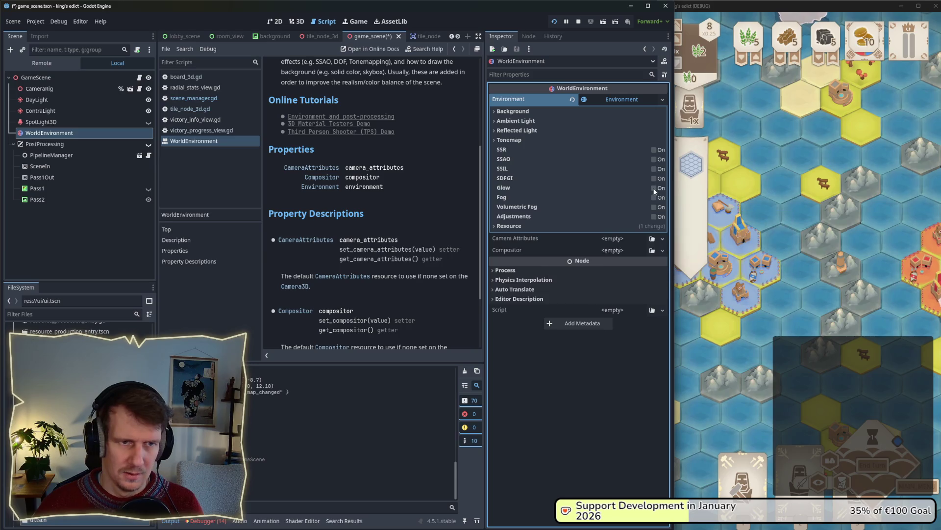
# - Enable Glow, reset its Intensity to 0.8 after testing, save the scene and stop the game
pyautogui.click(653, 187)
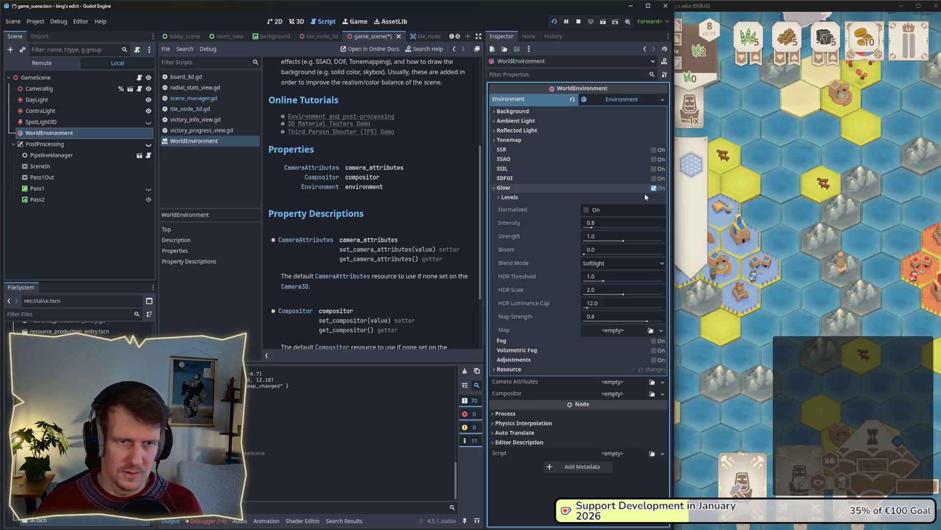
pyautogui.click(582, 210)
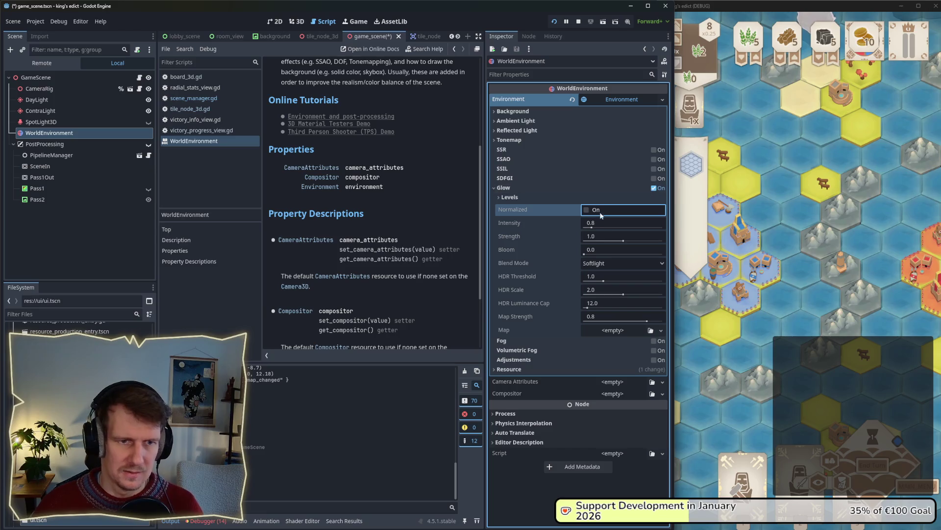
pyautogui.moveTo(591, 228)
pyautogui.mouseDown()
pyautogui.moveTo(632, 233)
pyautogui.moveTo(615, 225)
pyautogui.mouseUp()
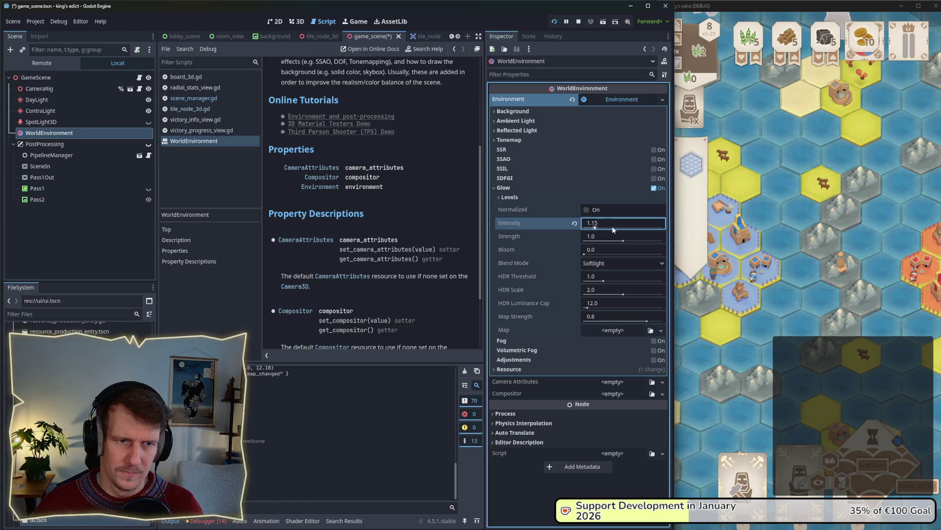
pyautogui.click(575, 223)
pyautogui.hotkey('ctrl', 's')
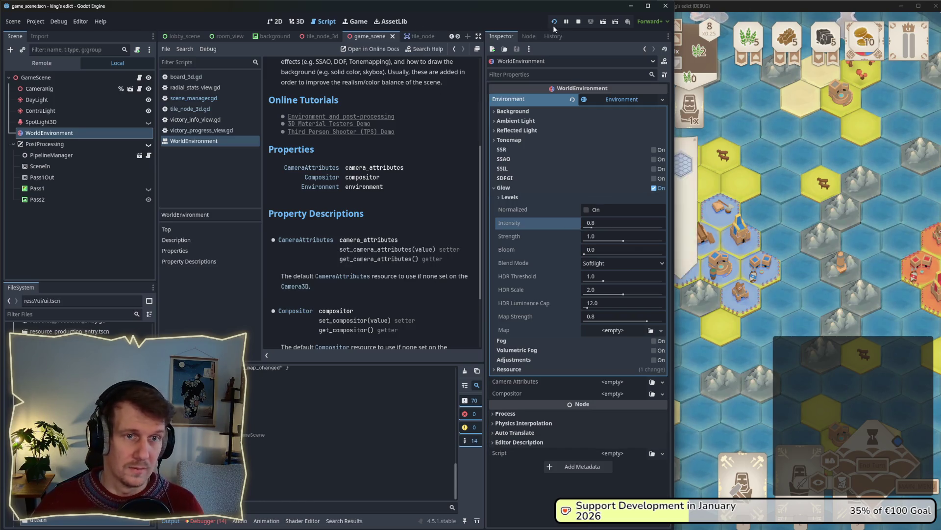
pyautogui.click(578, 22)
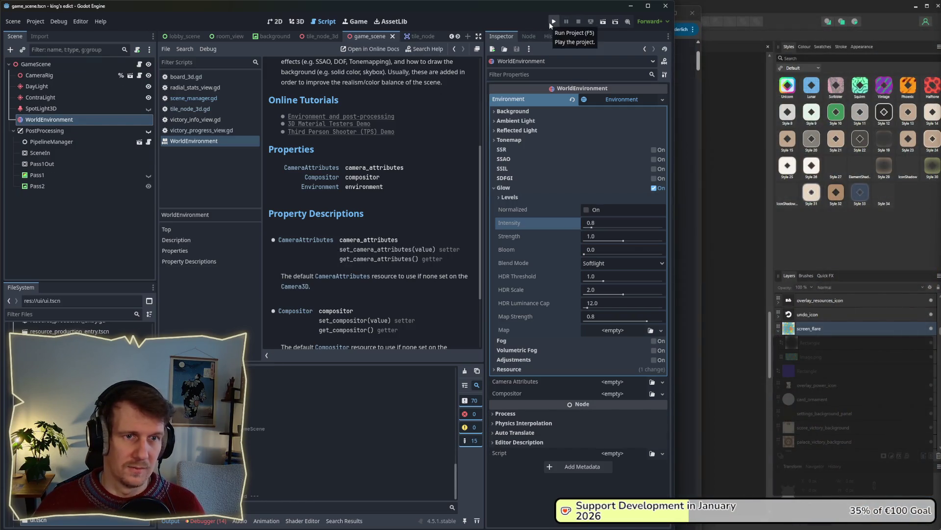
# - Run the project with Embed Game on Next Play turned off
pyautogui.click(549, 22)
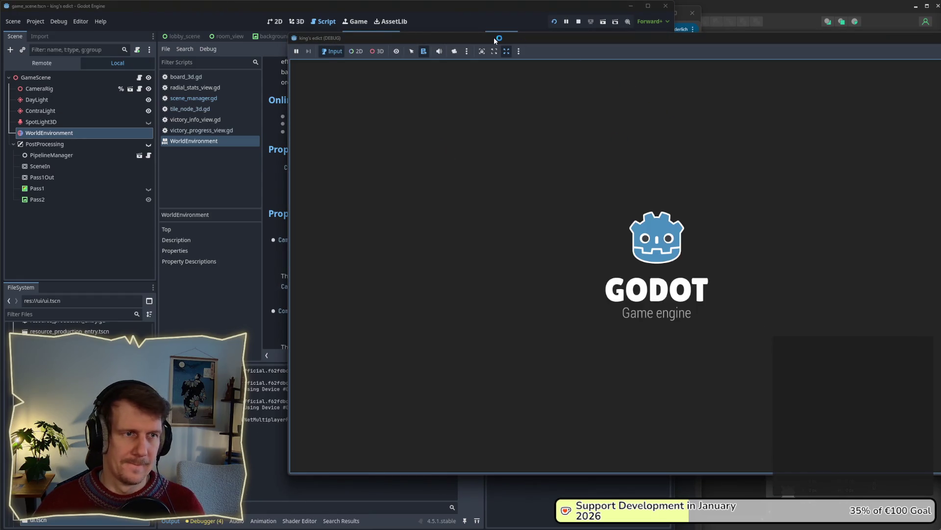
pyautogui.click(519, 52)
pyautogui.click(519, 63)
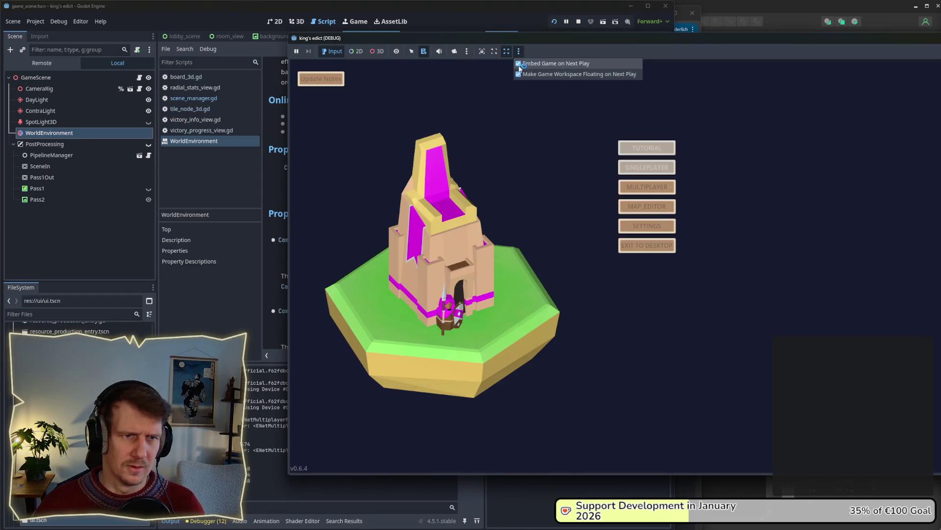
pyautogui.click(518, 51)
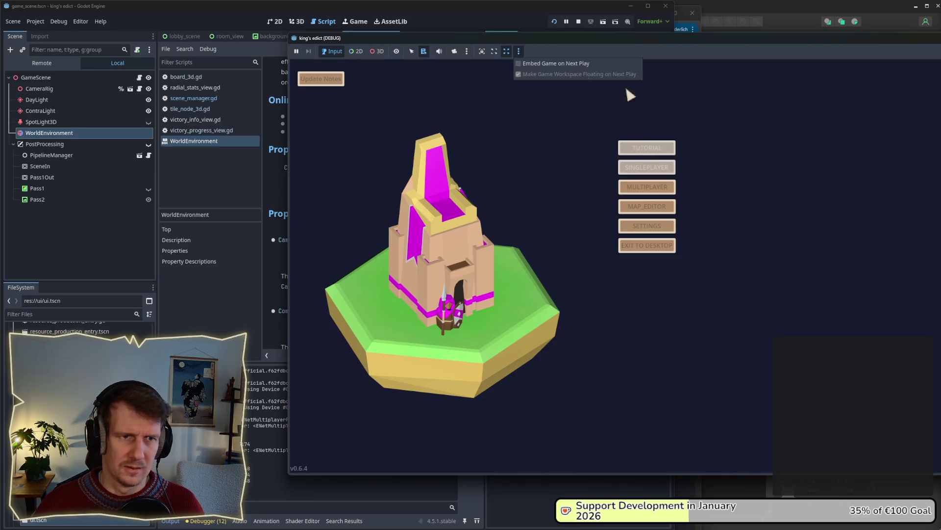
pyautogui.click(647, 187)
# - Start a Multiplayer match on Small Islands 2.map and snap the game window to a narrow right view
pyautogui.click(775, 178)
pyautogui.click(752, 102)
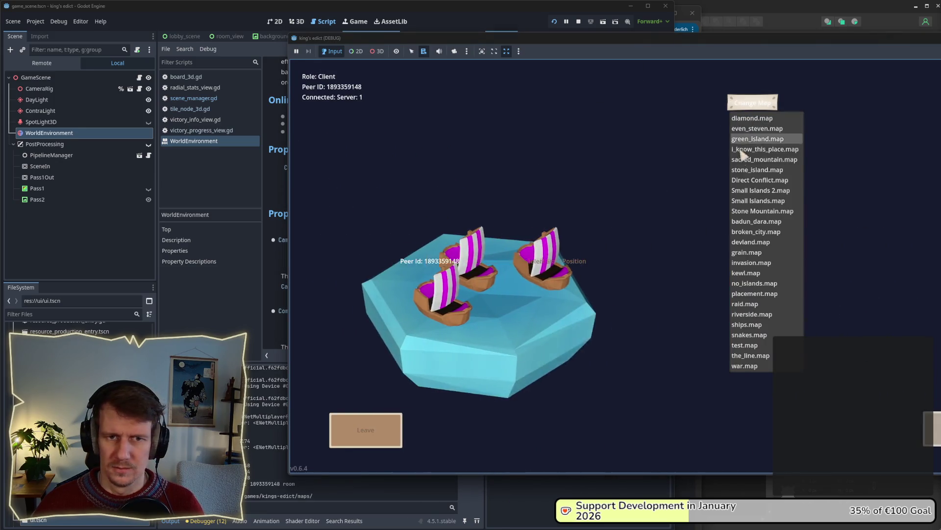
pyautogui.click(735, 190)
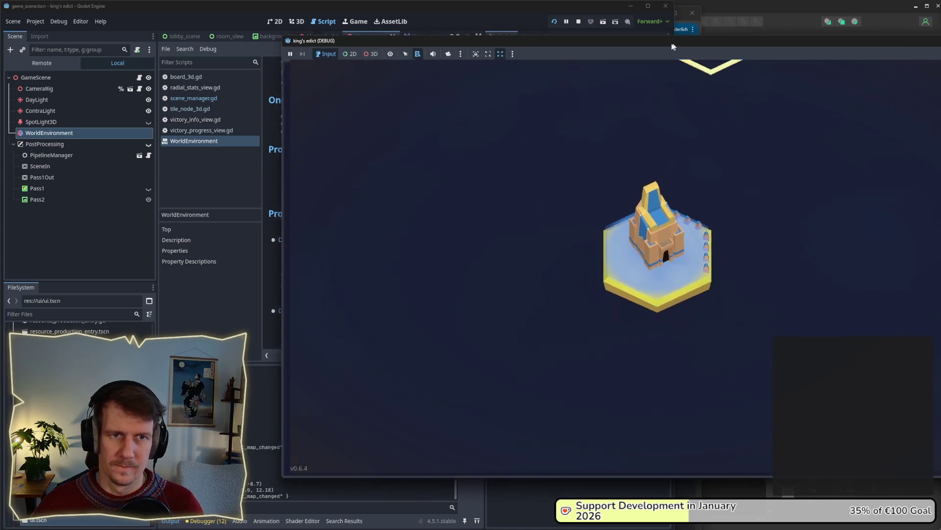
pyautogui.moveTo(674, 46)
pyautogui.mouseDown()
pyautogui.moveTo(634, 57)
pyautogui.moveTo(938, 29)
pyautogui.moveTo(631, 28)
pyautogui.moveTo(549, 13)
pyautogui.mouseUp()
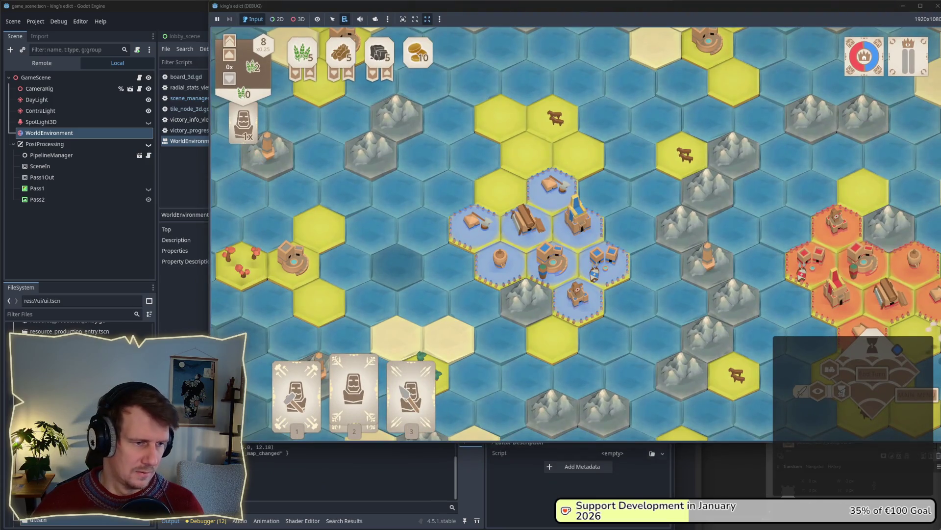
pyautogui.press('super+Right')
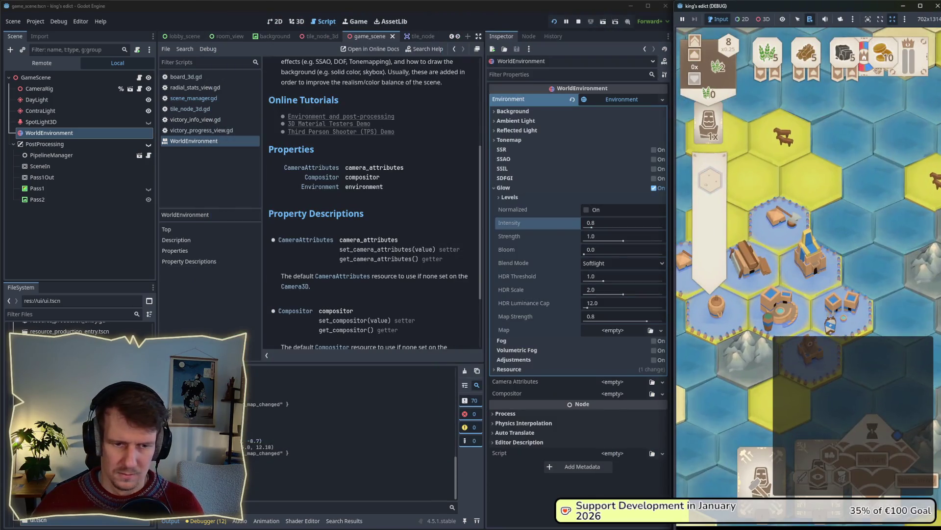
# - Turn on Glow Normalized, reset Intensity to default after testing, and adjust the Bloom amount
pyautogui.click(586, 211)
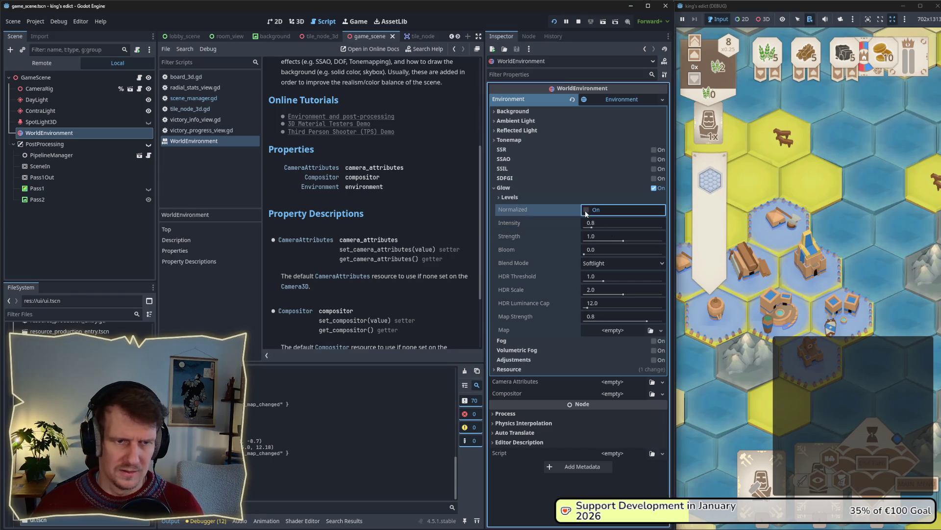
pyautogui.click(586, 211)
pyautogui.moveTo(591, 228); pyautogui.dragTo(610, 229)
pyautogui.click(574, 223)
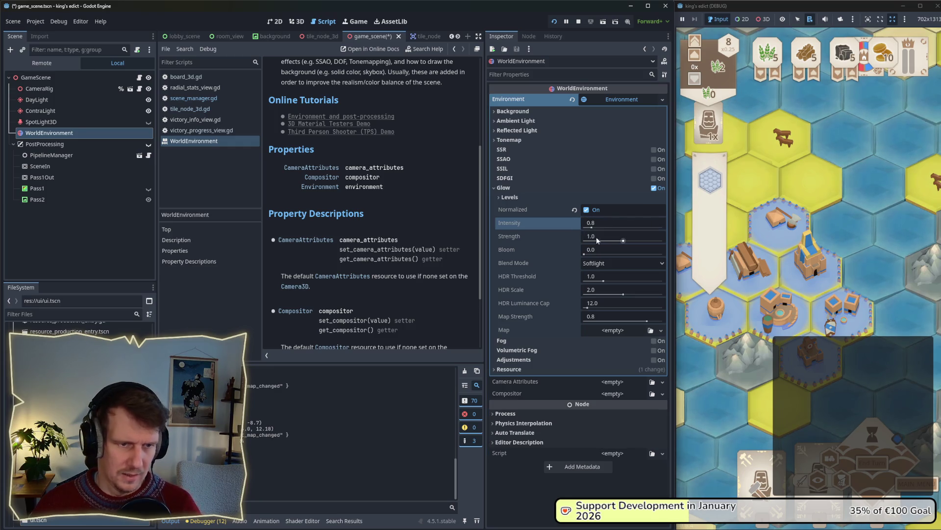
pyautogui.moveTo(589, 255); pyautogui.dragTo(602, 255)
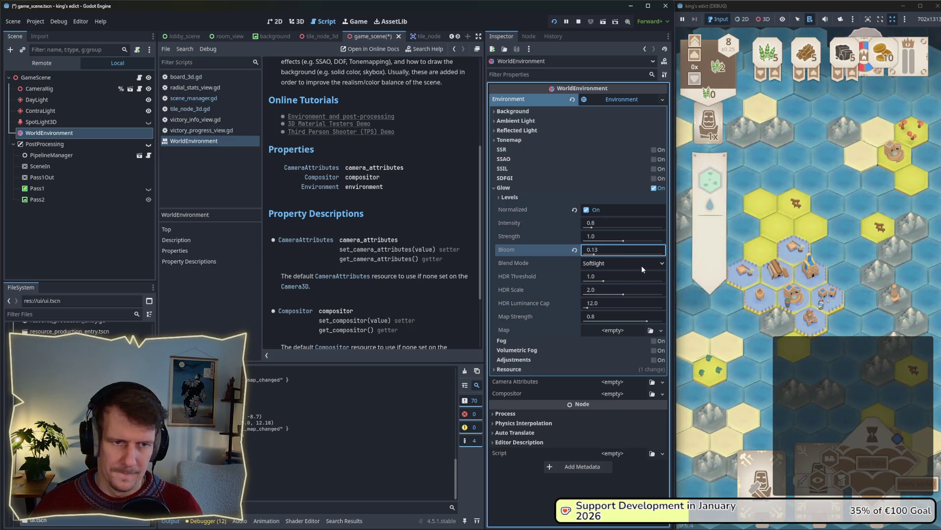
pyautogui.moveTo(595, 255)
pyautogui.mouseDown()
pyautogui.moveTo(579, 255)
pyautogui.moveTo(598, 255)
pyautogui.mouseUp()
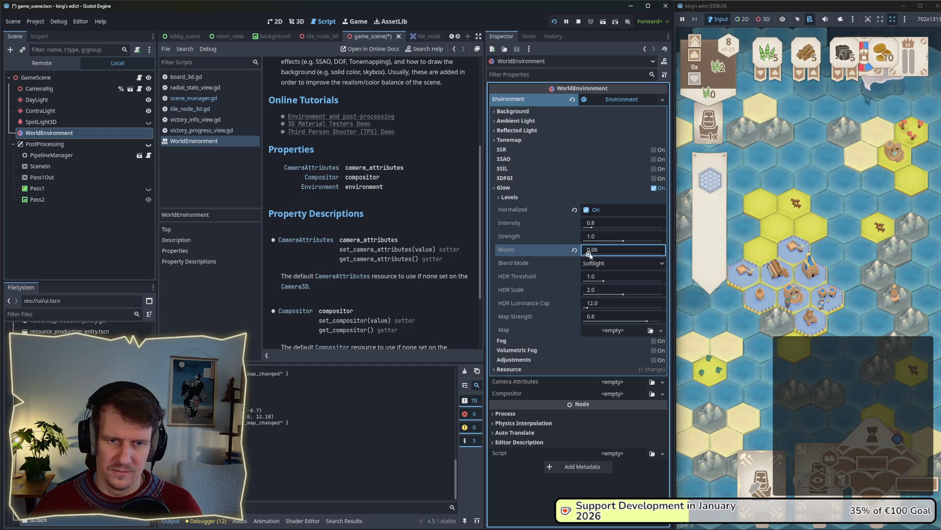
pyautogui.moveTo(590, 254); pyautogui.dragTo(587, 255)
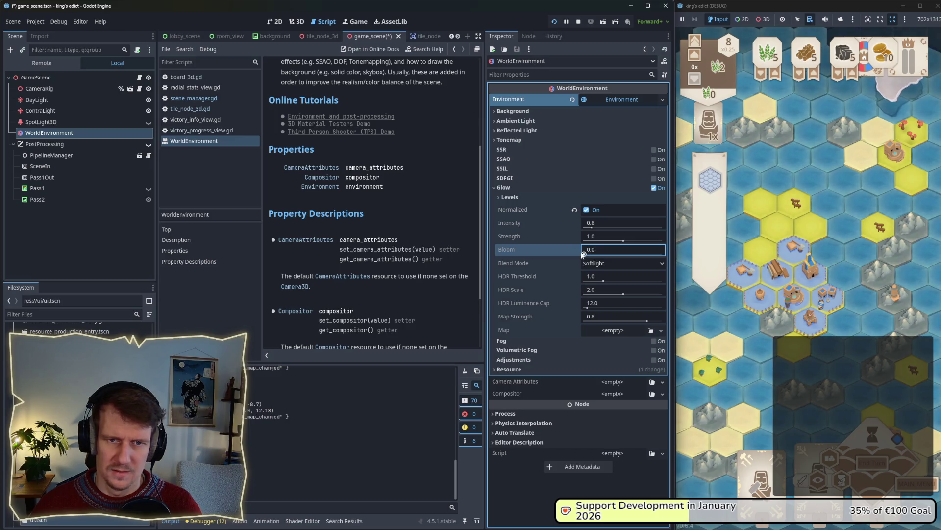
pyautogui.moveTo(583, 254); pyautogui.dragTo(577, 254)
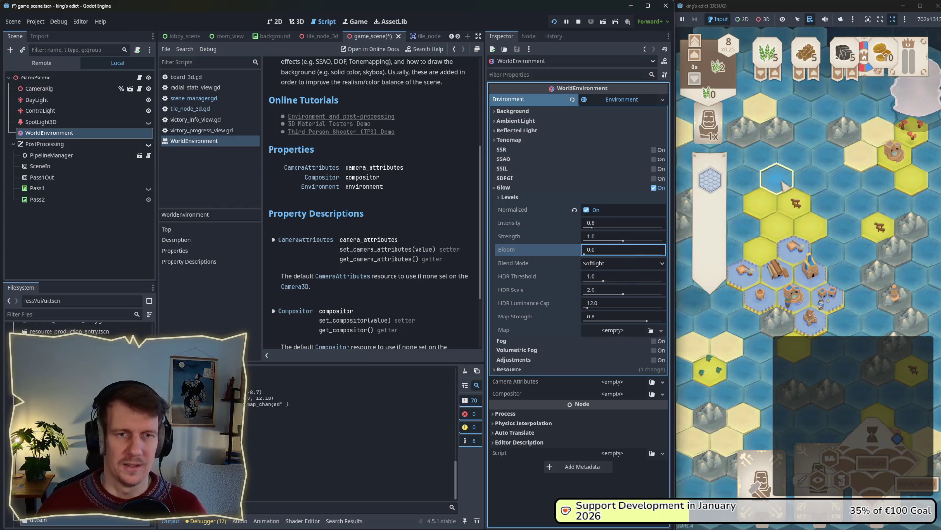
# - Set the glow Blend Mode to Additive, reset Strength to 1.0, then turn Glow off
pyautogui.press('a')
pyautogui.press('d')
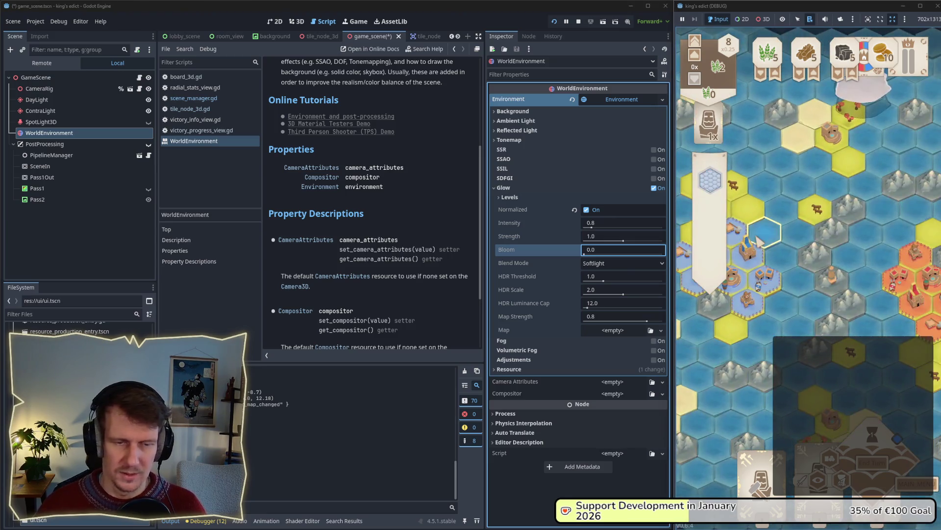
pyautogui.click(628, 266)
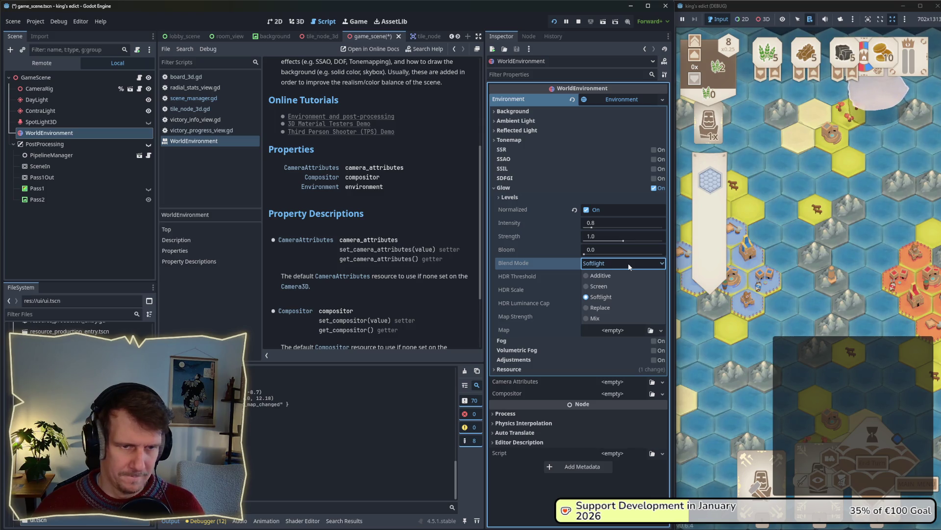
pyautogui.click(628, 274)
pyautogui.moveTo(623, 241)
pyautogui.mouseDown()
pyautogui.moveTo(588, 255)
pyautogui.moveTo(637, 261)
pyautogui.moveTo(582, 259)
pyautogui.mouseUp()
pyautogui.click(575, 237)
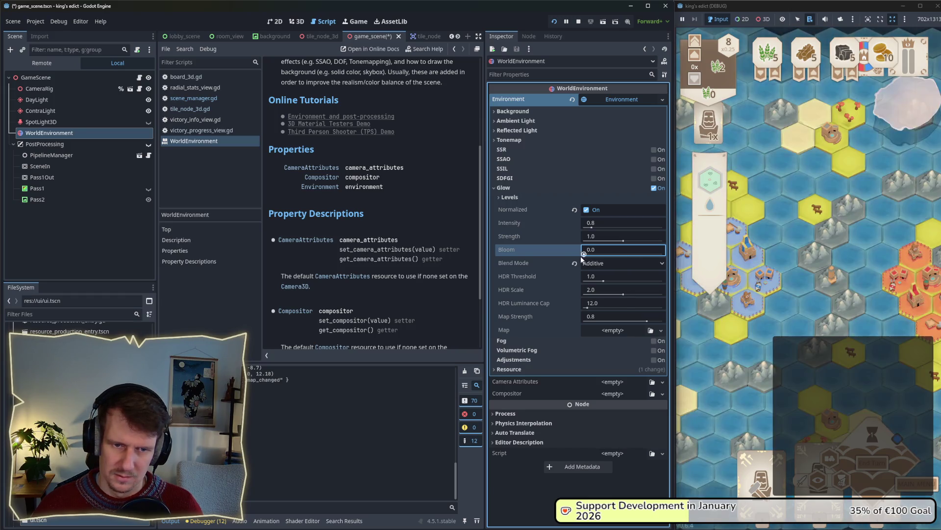
pyautogui.click(585, 263)
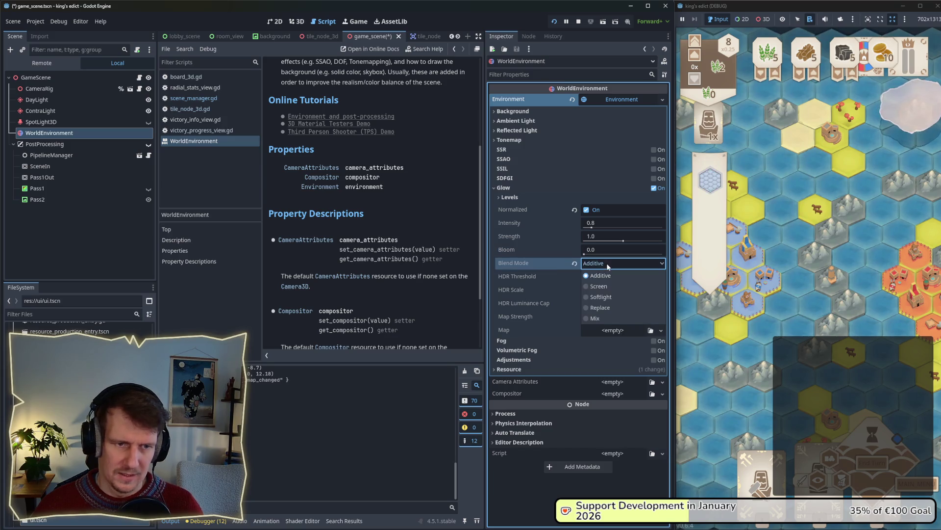
pyautogui.click(591, 275)
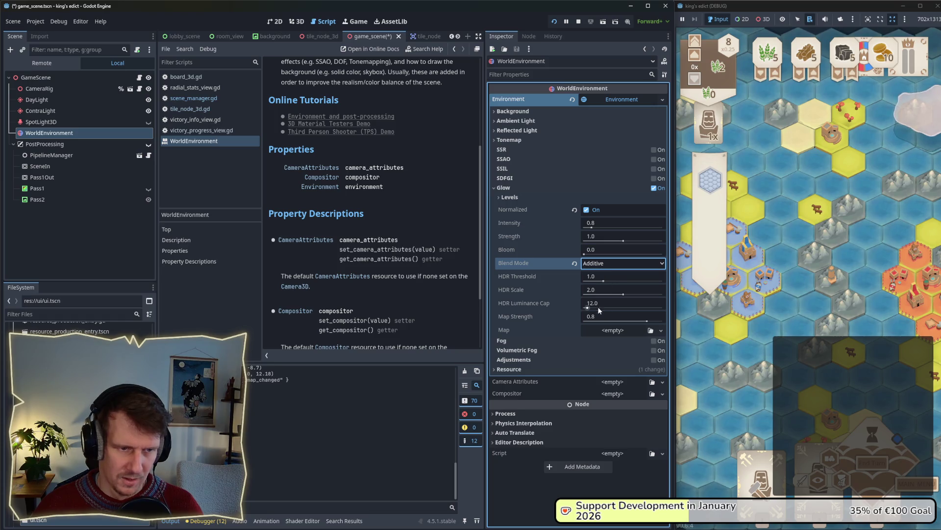
pyautogui.click(654, 188)
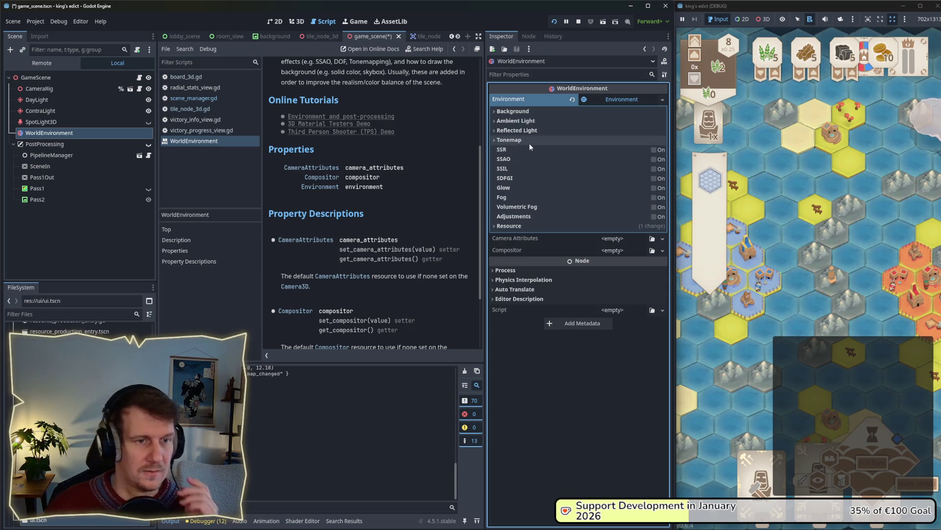
pyautogui.click(502, 114)
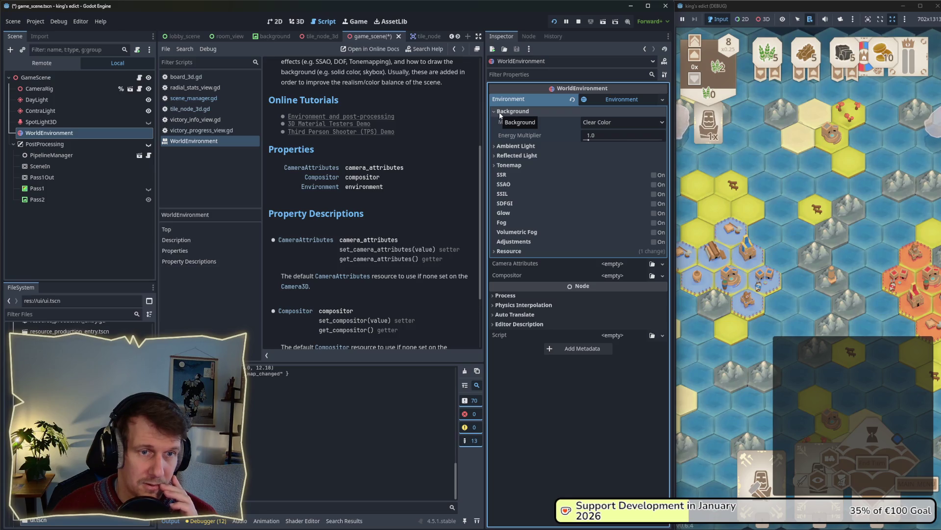
pyautogui.click(615, 124)
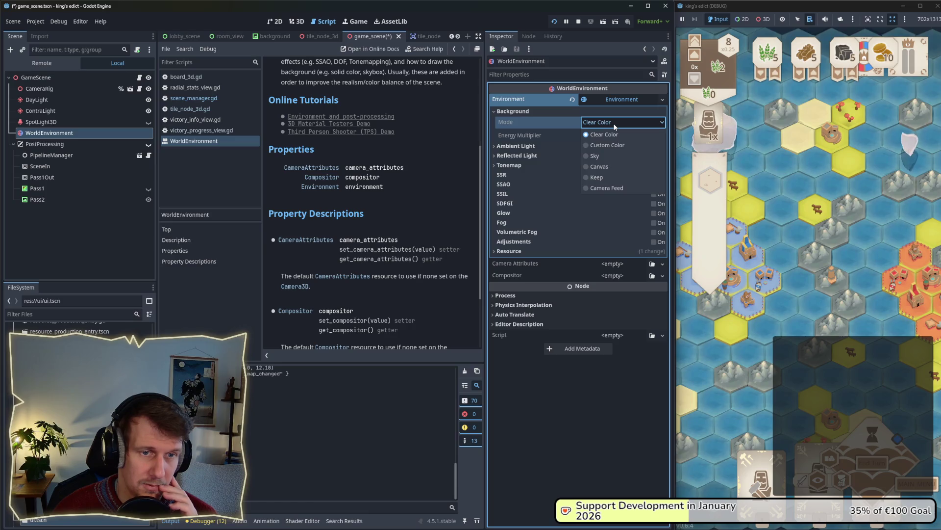
pyautogui.click(616, 133)
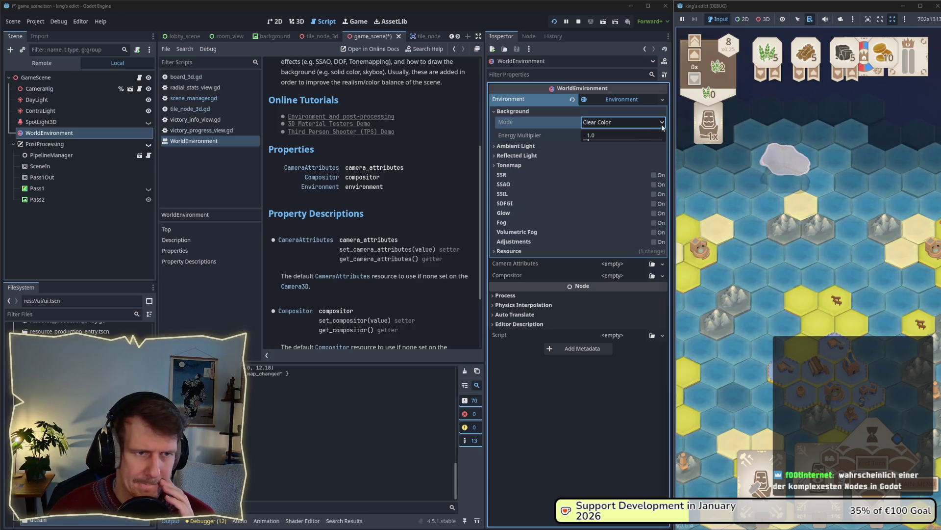
# - Show Ambient Light settings and try higher energy values with a white colour
pyautogui.click(505, 111)
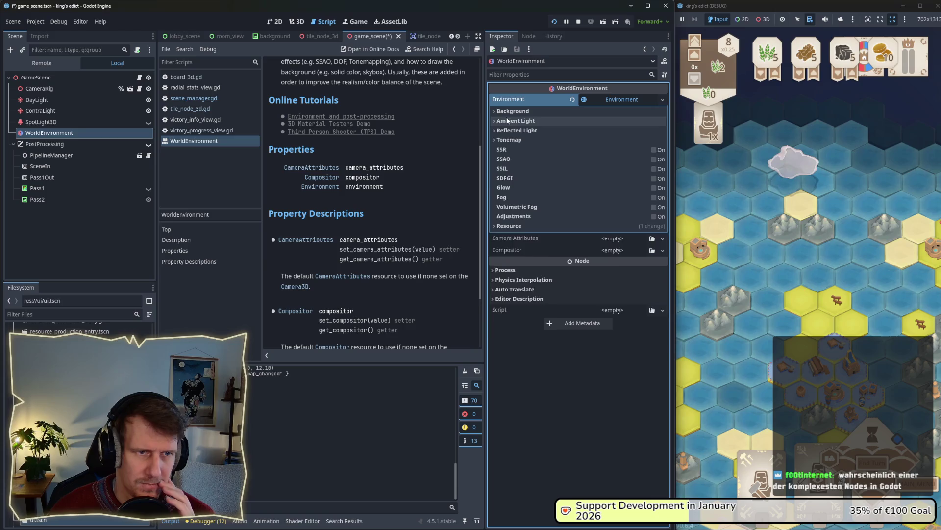
pyautogui.click(513, 121)
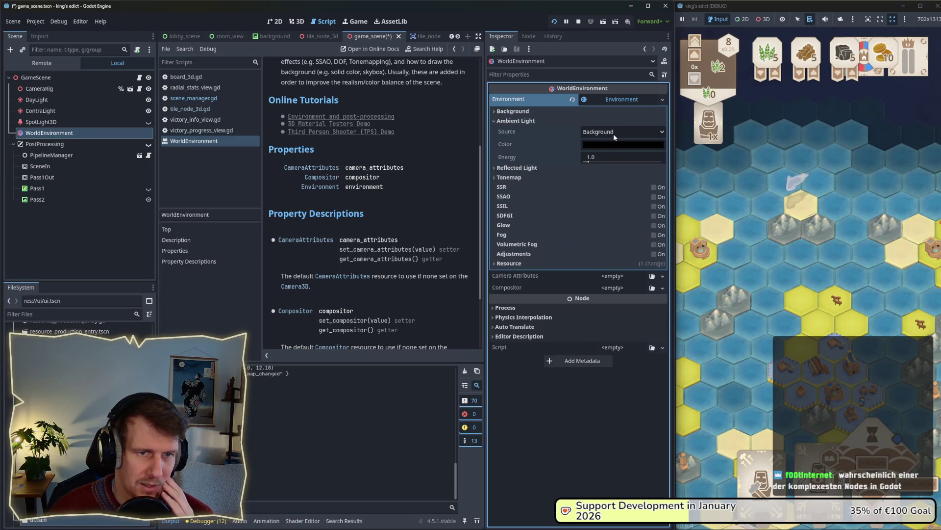
pyautogui.moveTo(588, 161); pyautogui.dragTo(656, 163)
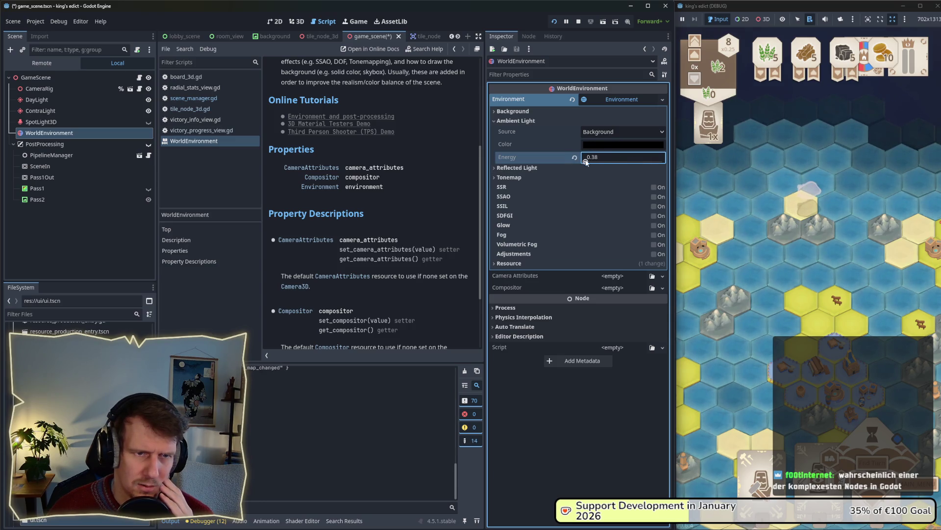
pyautogui.click(622, 144)
pyautogui.moveTo(673, 248); pyautogui.dragTo(671, 156)
pyautogui.click(588, 161)
pyautogui.moveTo(588, 162)
pyautogui.mouseDown()
pyautogui.moveTo(615, 166)
pyautogui.moveTo(600, 164)
pyautogui.mouseUp()
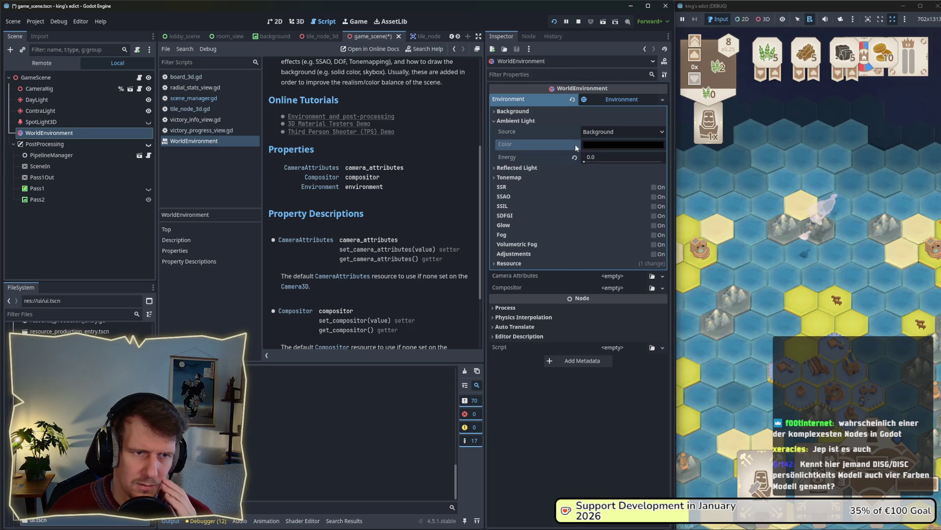
pyautogui.click(591, 145)
pyautogui.click(588, 147)
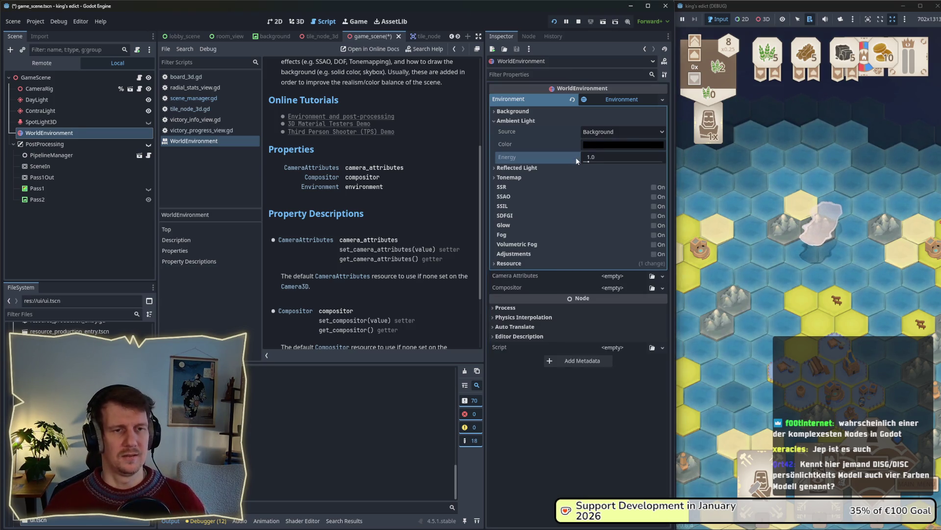
# - Set Ambient Light Source to Color, with a light grey colour and energy around 5.8
pyautogui.click(600, 132)
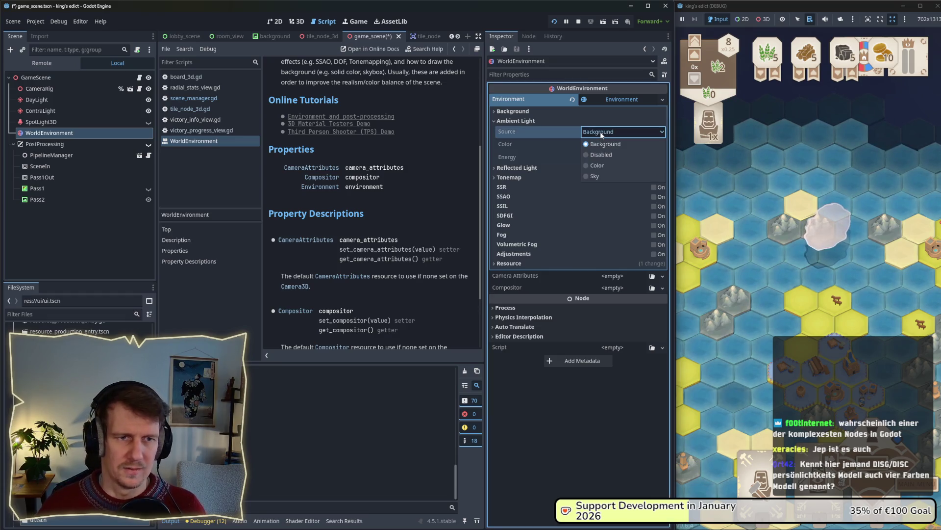
pyautogui.click(599, 164)
pyautogui.moveTo(593, 157); pyautogui.dragTo(608, 157)
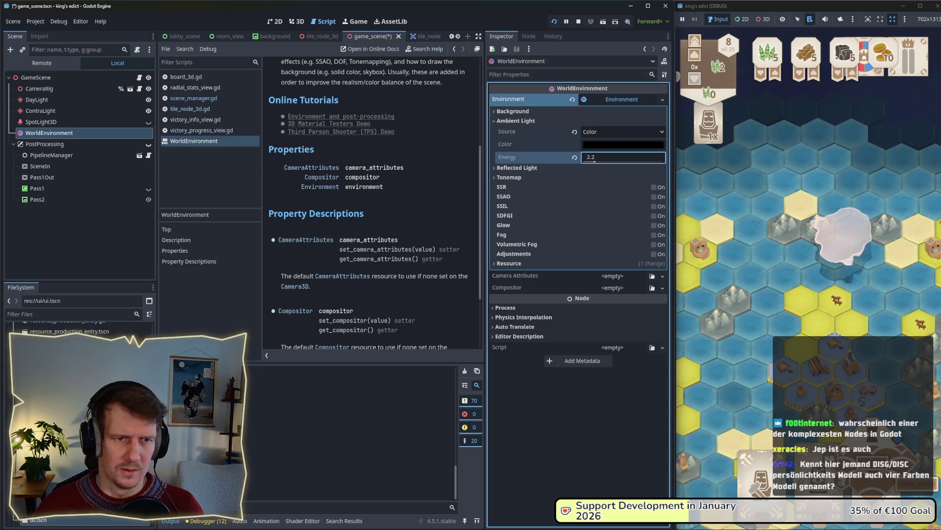
pyautogui.click(613, 145)
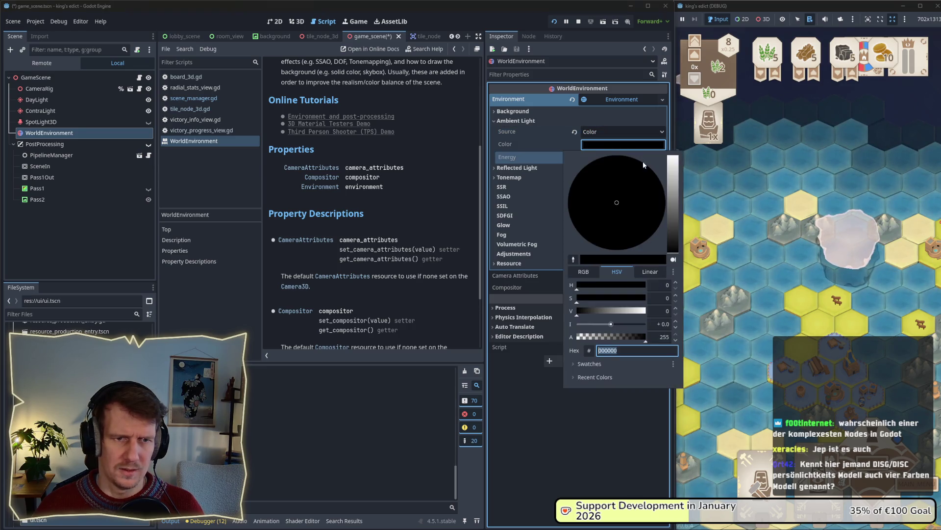
pyautogui.click(671, 174)
pyautogui.moveTo(612, 162); pyautogui.dragTo(606, 162)
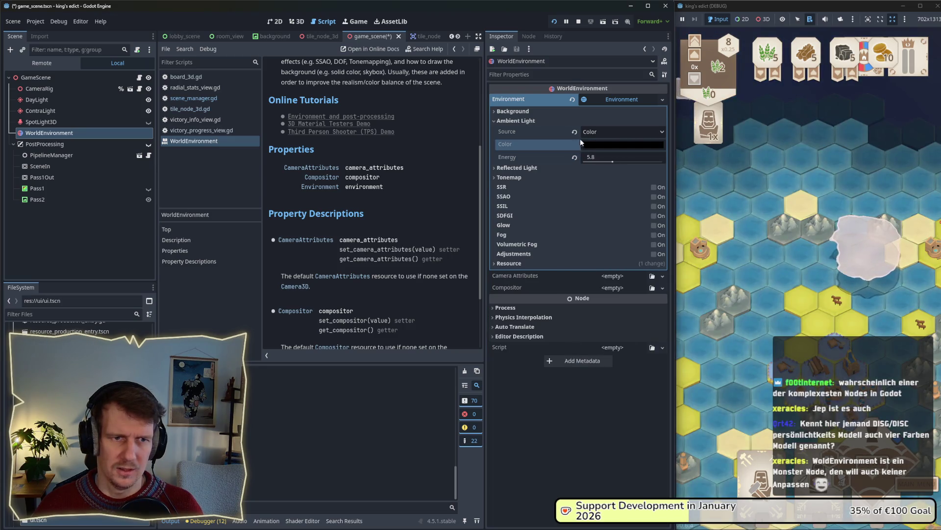
# - Set the ambient colour to white and the energy to 1, then type 0.5
pyautogui.click(591, 132)
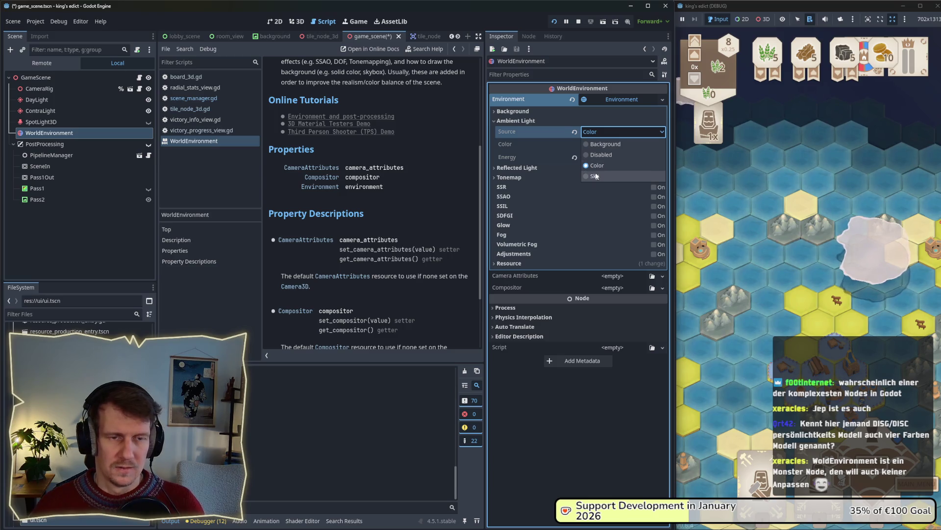
pyautogui.click(591, 135)
pyautogui.click(591, 144)
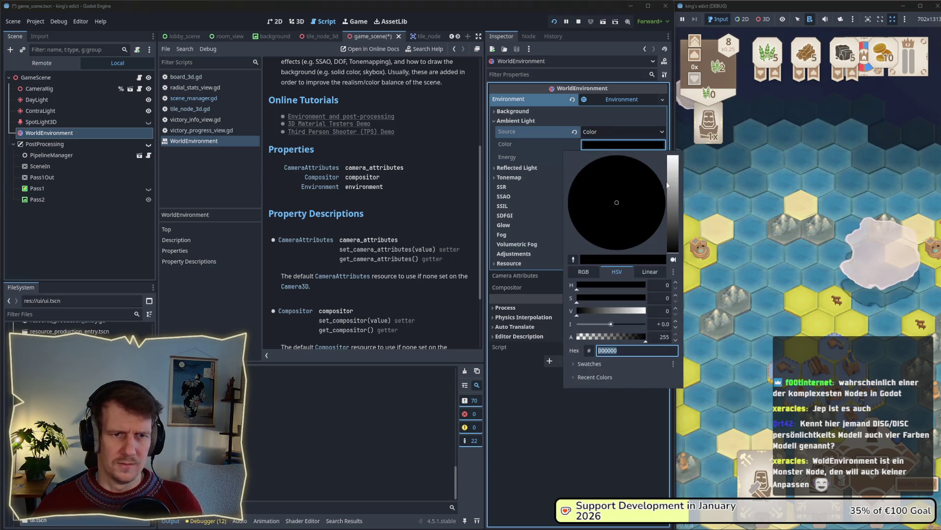
pyautogui.click(590, 164)
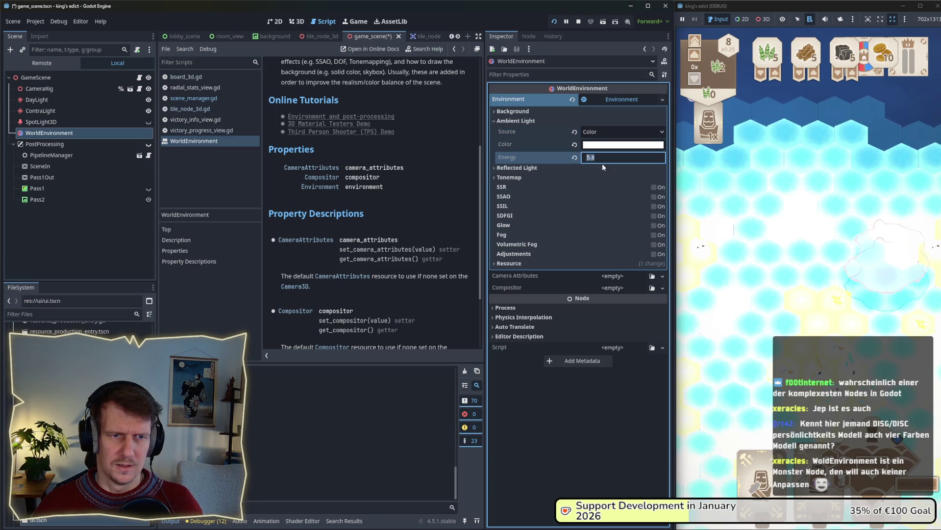
pyautogui.click(611, 165)
pyautogui.write('1')
pyautogui.press('Return')
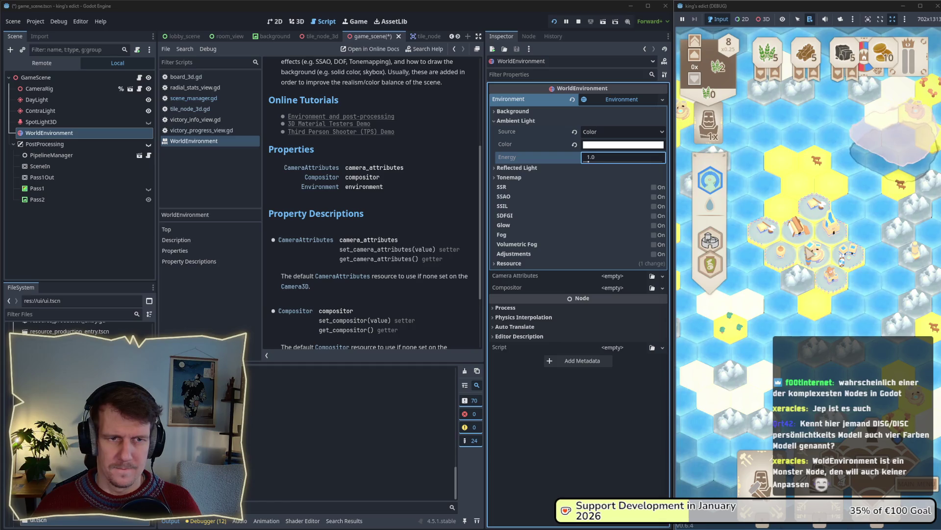
pyautogui.click(594, 159)
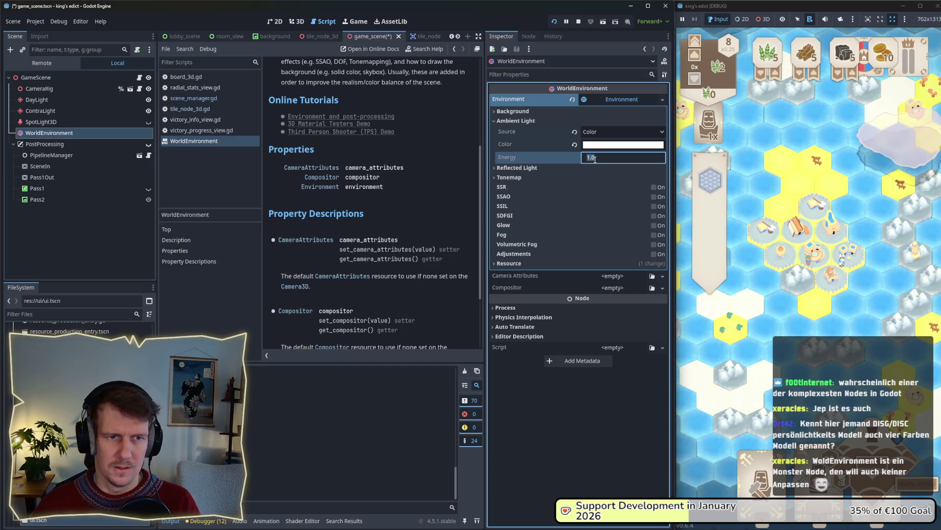
pyautogui.write('0.5')
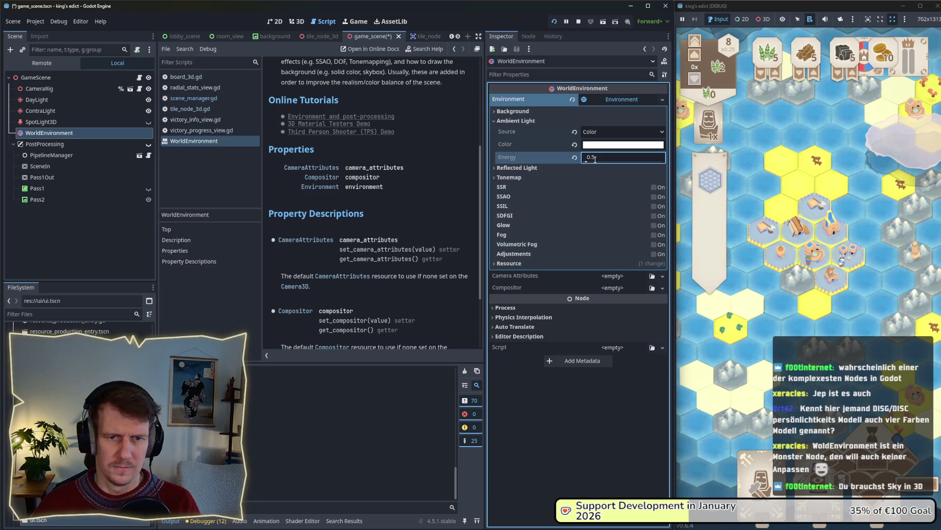
# - Hide the DayLight and ContraLight nodes in the scene
pyautogui.click(149, 100)
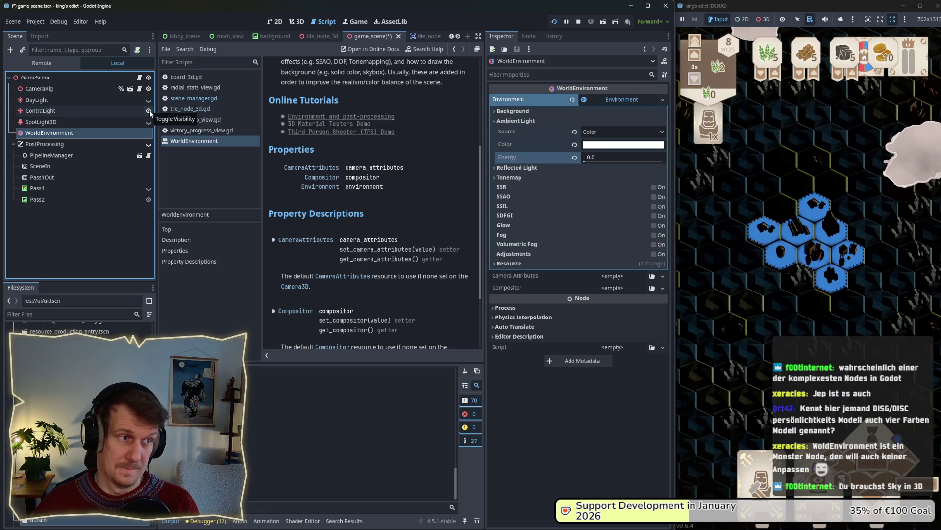
pyautogui.click(148, 111)
pyautogui.moveTo(819, 284)
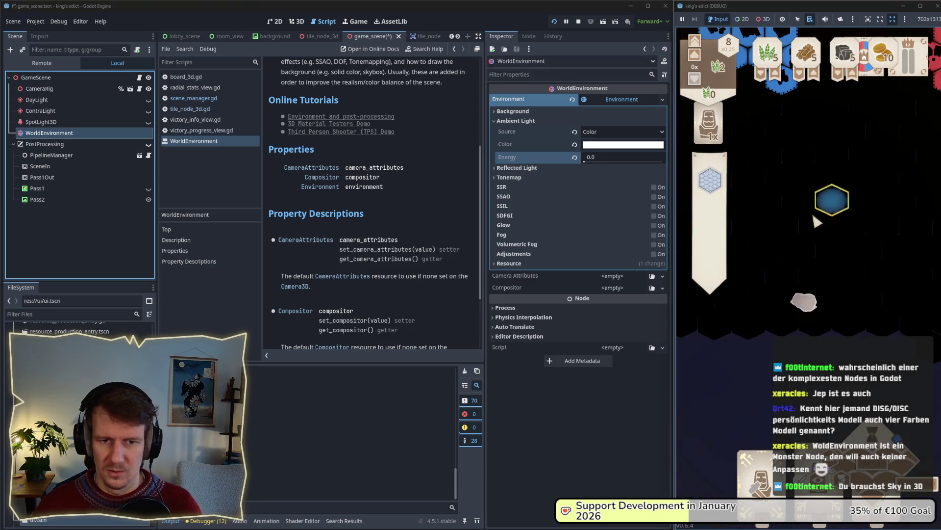
# - Lower Ambient Light Energy through 1 and 0.5 to 0.3, and narrow the editor window
pyautogui.click(591, 157)
pyautogui.write('1')
pyautogui.press('Return')
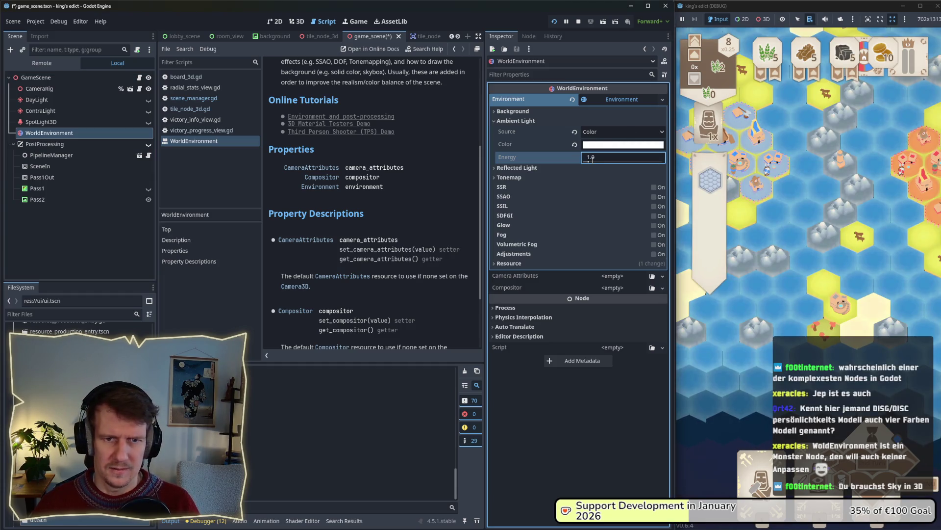
pyautogui.click(592, 160)
pyautogui.write('.5')
pyautogui.press('Return')
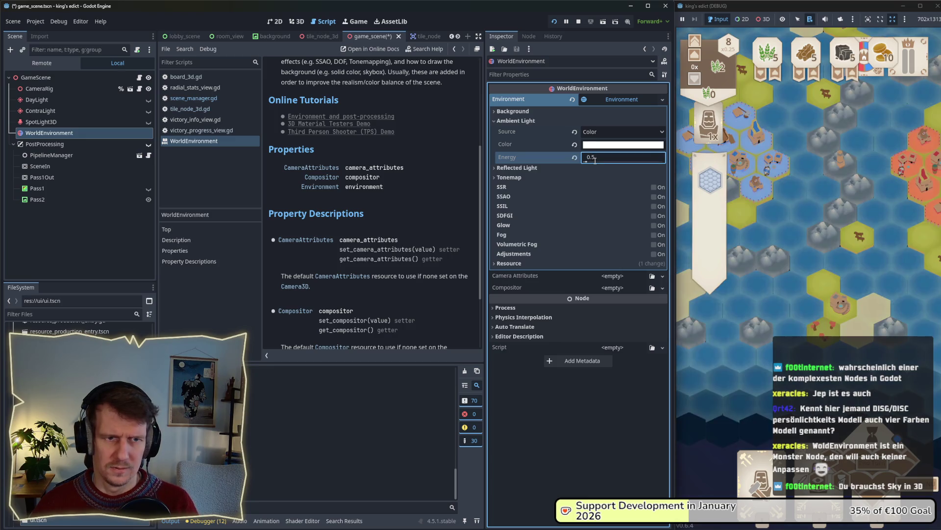
pyautogui.click(595, 160)
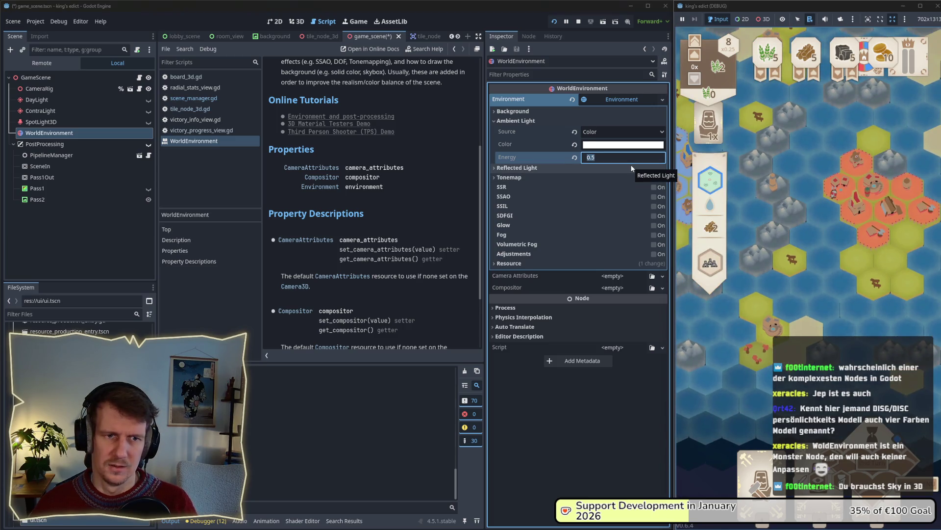
pyautogui.write('0.3')
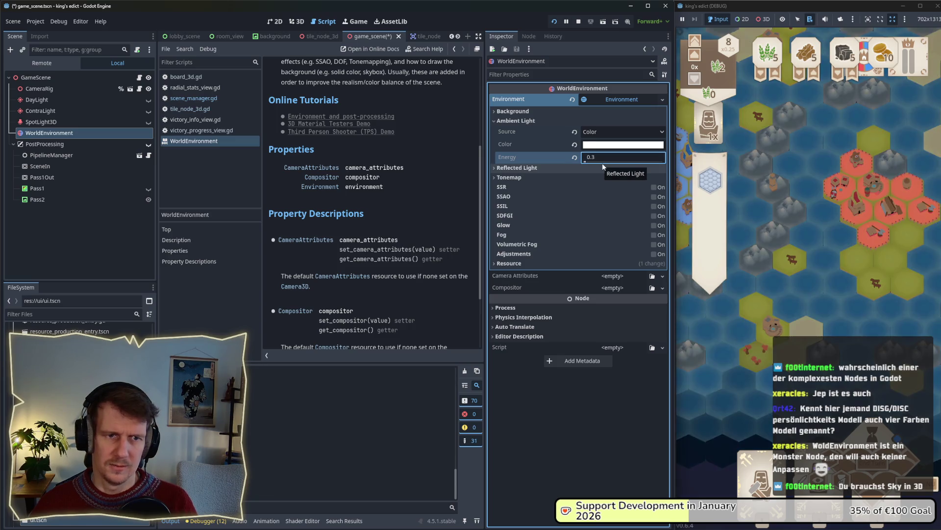
pyautogui.moveTo(672, 169); pyautogui.dragTo(569, 174)
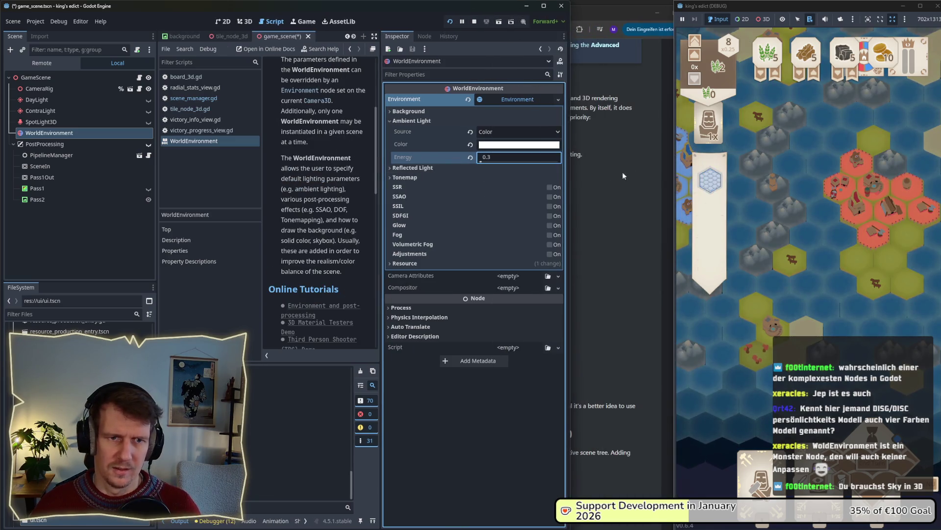
# - Widen the game window to 962 px, pan the map, and lower ambient energy to 0.07
pyautogui.moveTo(673, 174); pyautogui.dragTo(575, 175)
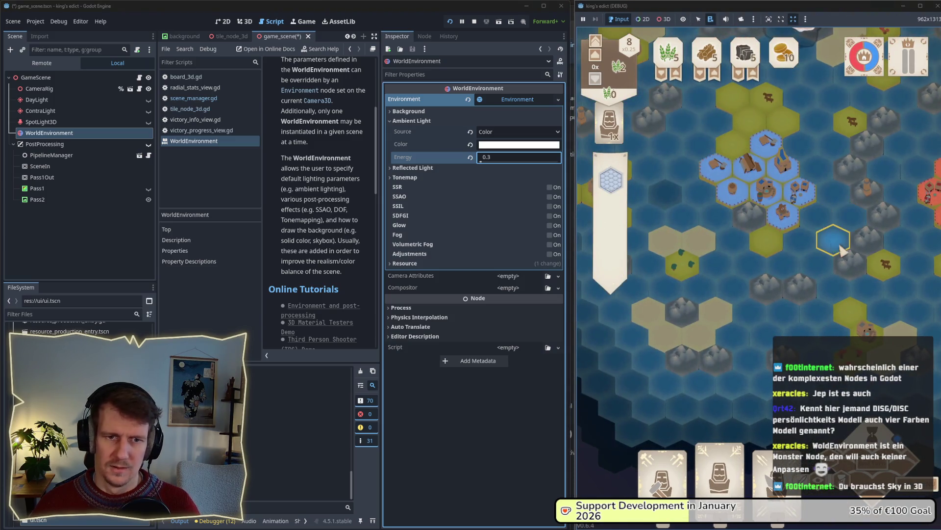
pyautogui.moveTo(841, 235); pyautogui.dragTo(745, 284)
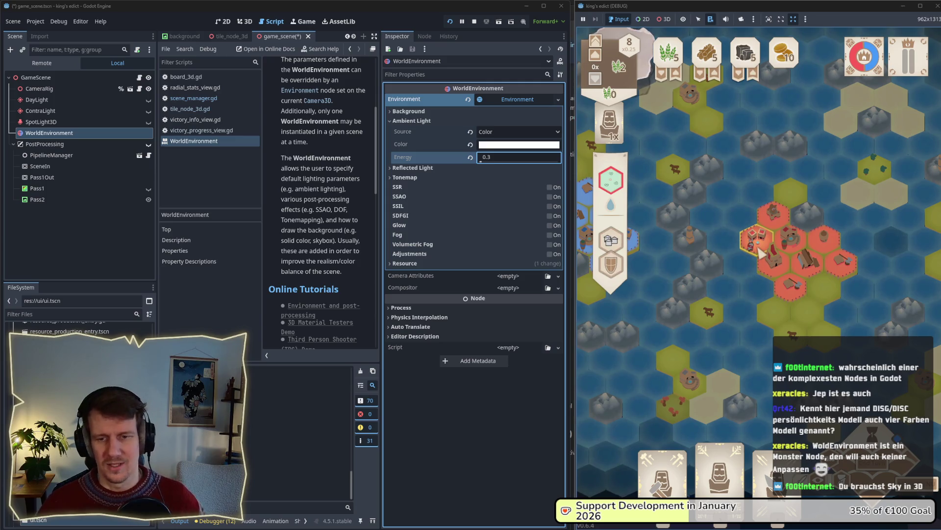
pyautogui.press('d')
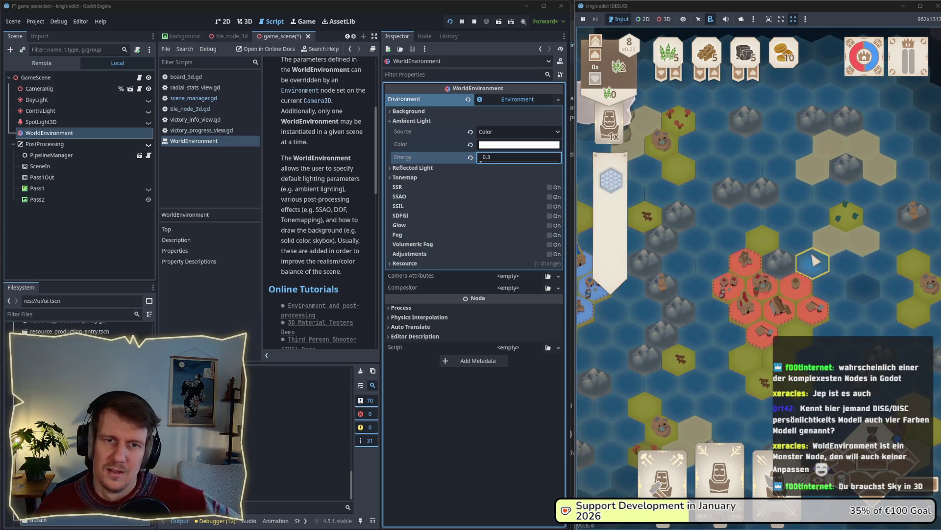
pyautogui.press('a')
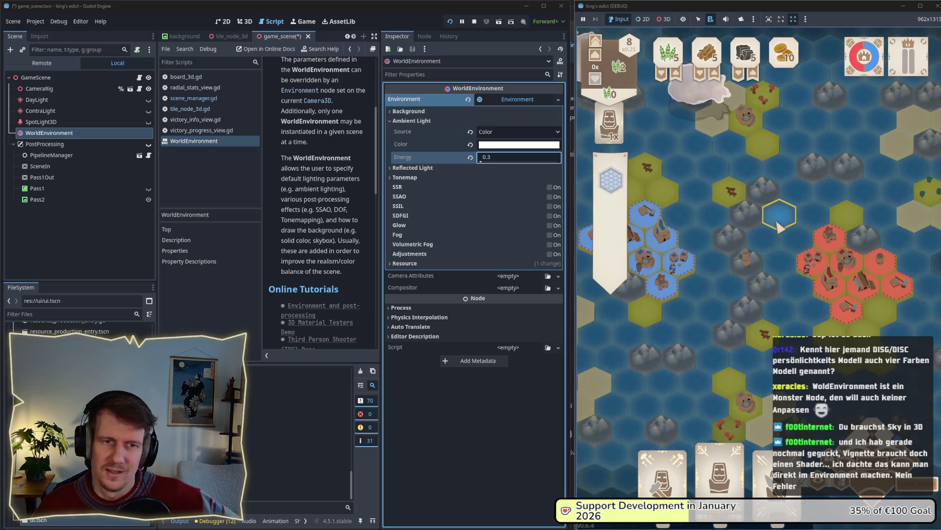
pyautogui.press('w')
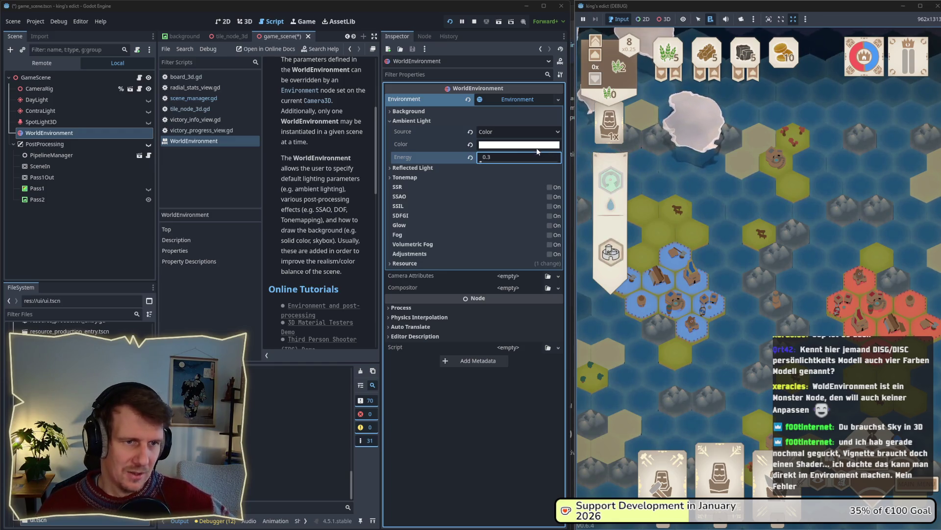
pyautogui.moveTo(480, 161); pyautogui.dragTo(482, 161)
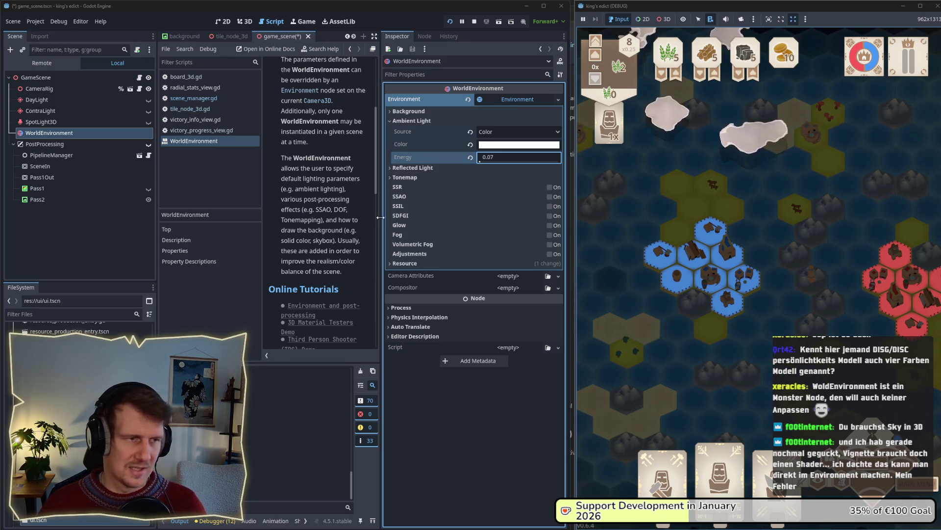
# - Show DayLight again with energy 0.61, keeping ContraLight hidden after toggling it
pyautogui.click(149, 101)
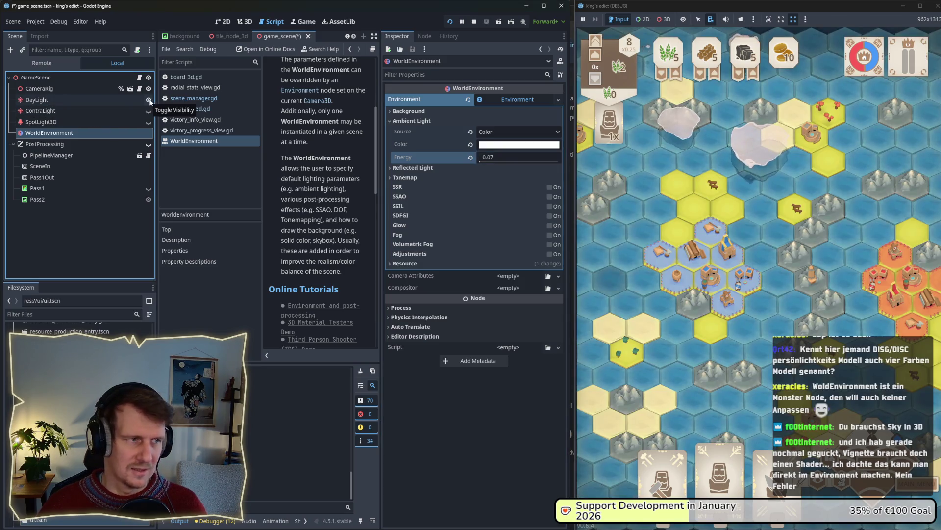
pyautogui.click(107, 100)
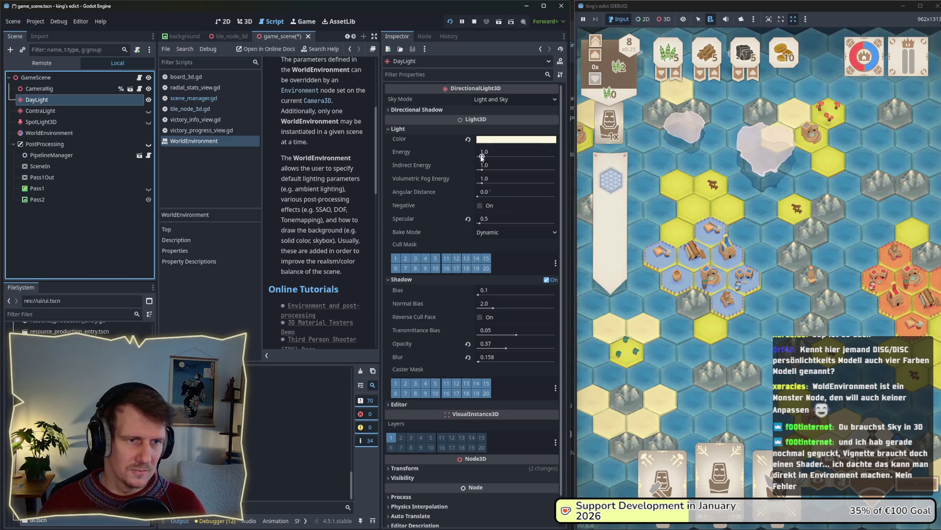
pyautogui.moveTo(482, 157); pyautogui.dragTo(480, 157)
pyautogui.write('0.61')
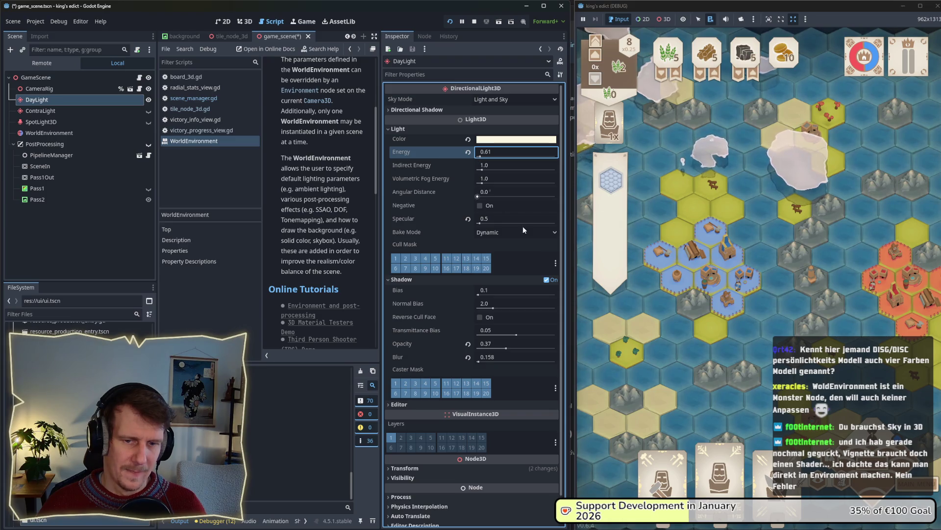
pyautogui.click(148, 112)
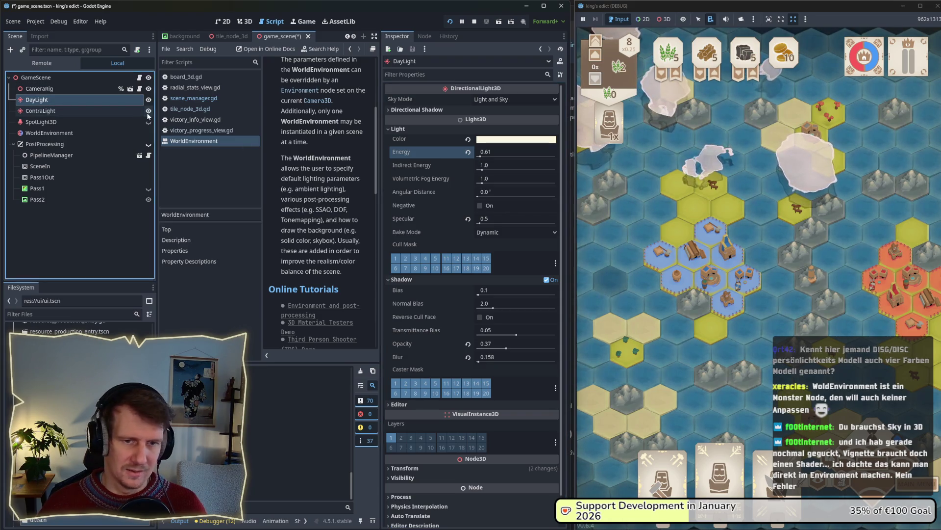
pyautogui.click(148, 111)
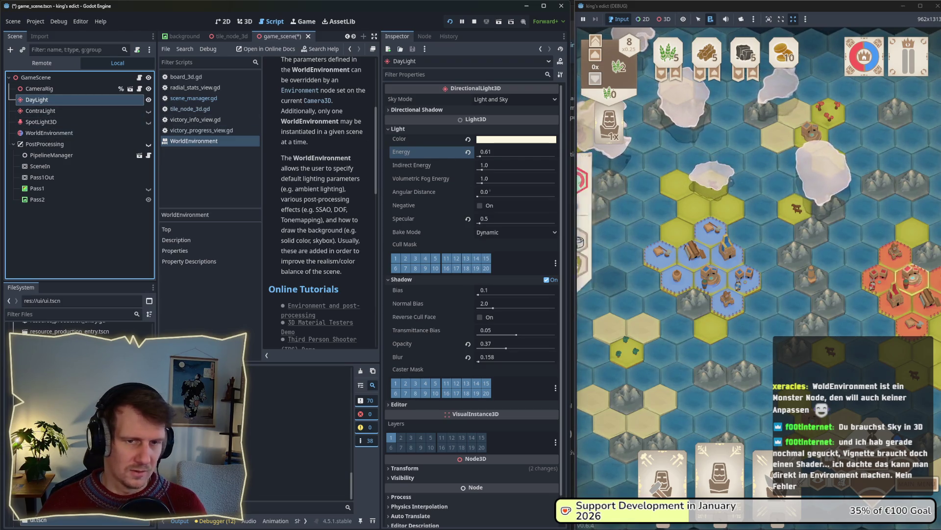
pyautogui.click(72, 132)
# - Change the WorldEnvironment ambient light energy from 0.1 to 0.2, then select the DayLight node
pyautogui.click(493, 158)
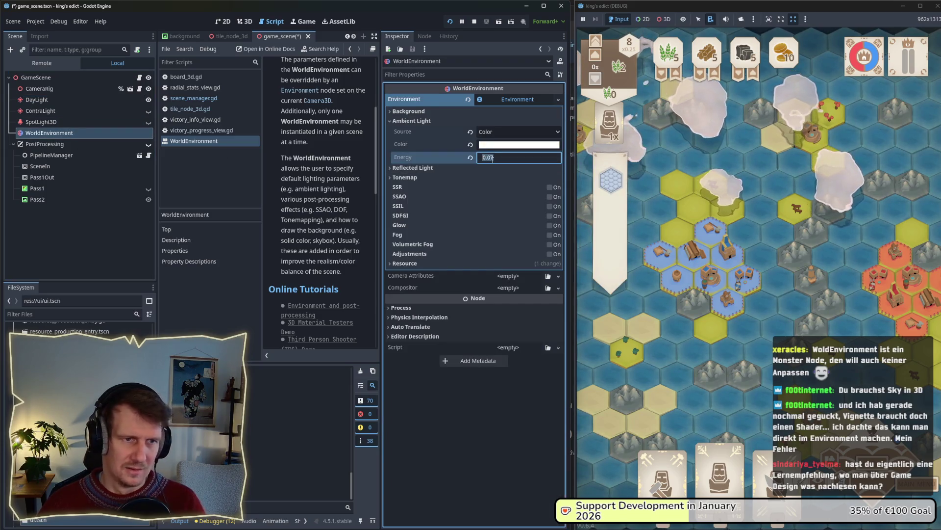
pyautogui.write('0.1')
pyautogui.press('Return')
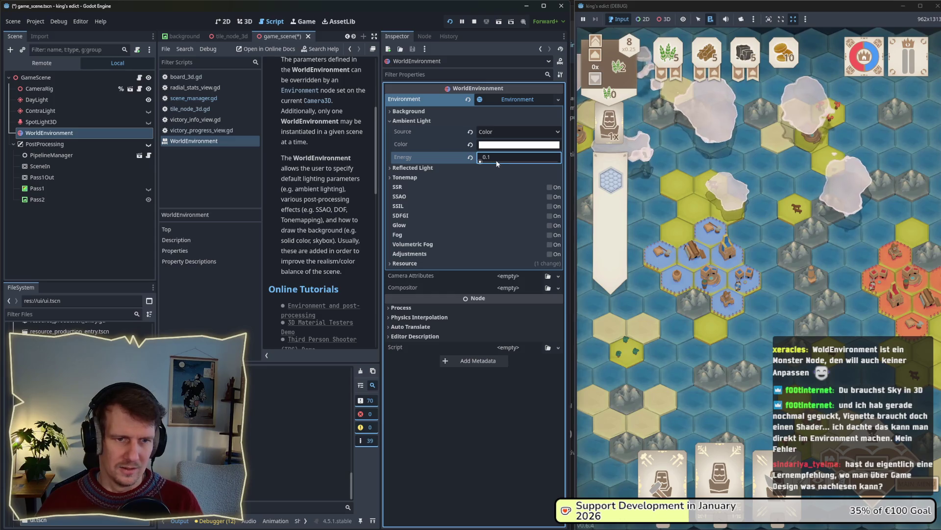
pyautogui.click(499, 159)
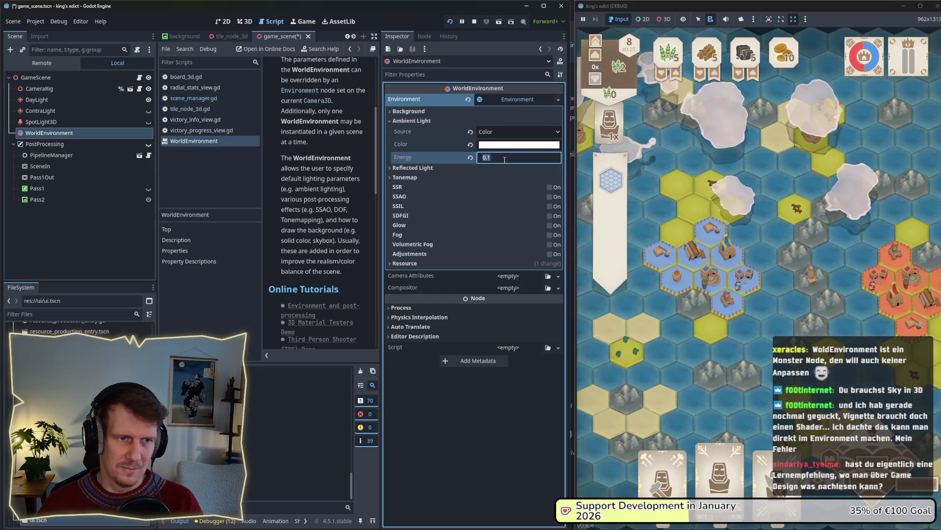
pyautogui.write('0,2')
pyautogui.press('Return')
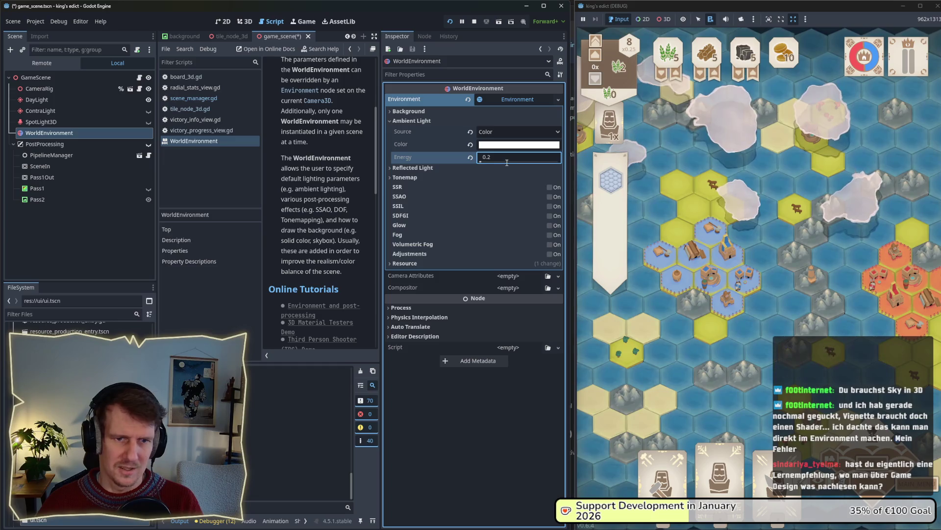
pyautogui.click(128, 100)
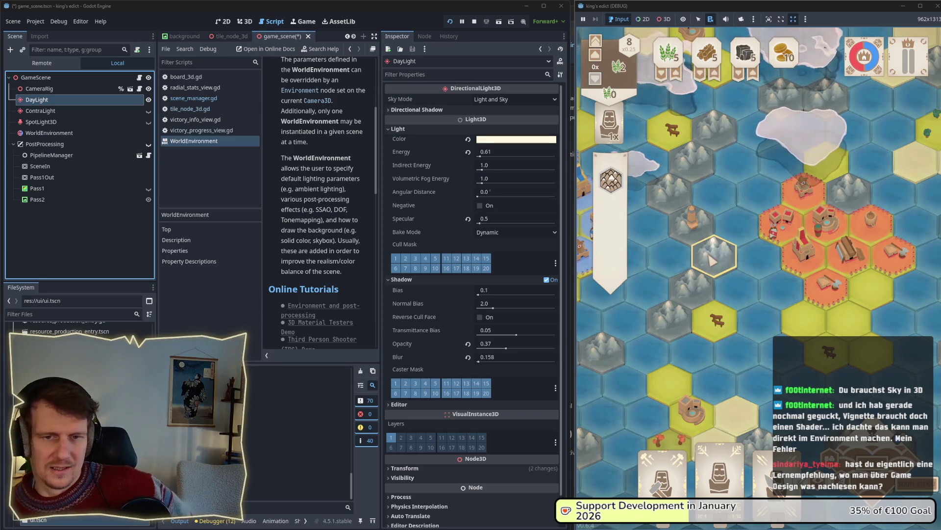
# - Zoom out the running game, place the lighthouse on a hex, and pan the map
pyautogui.scroll(-2, 715, 272)
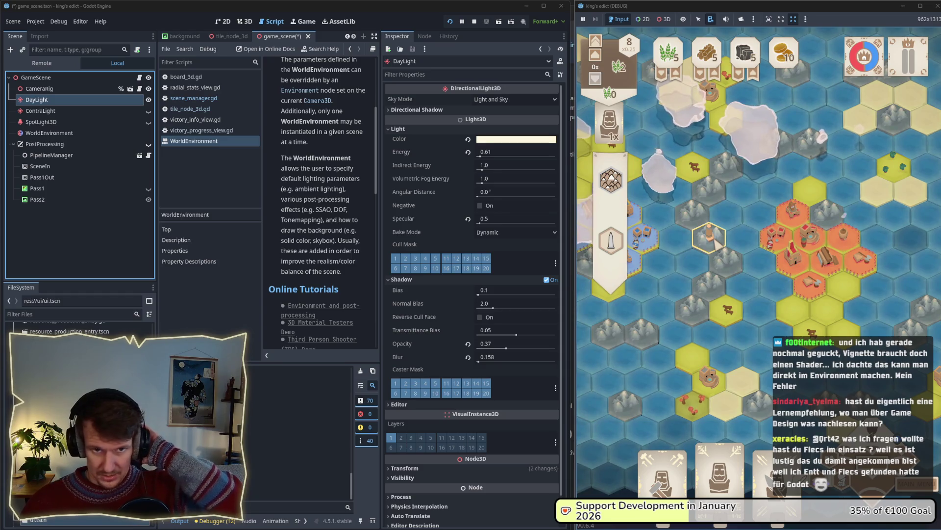
pyautogui.click(717, 238)
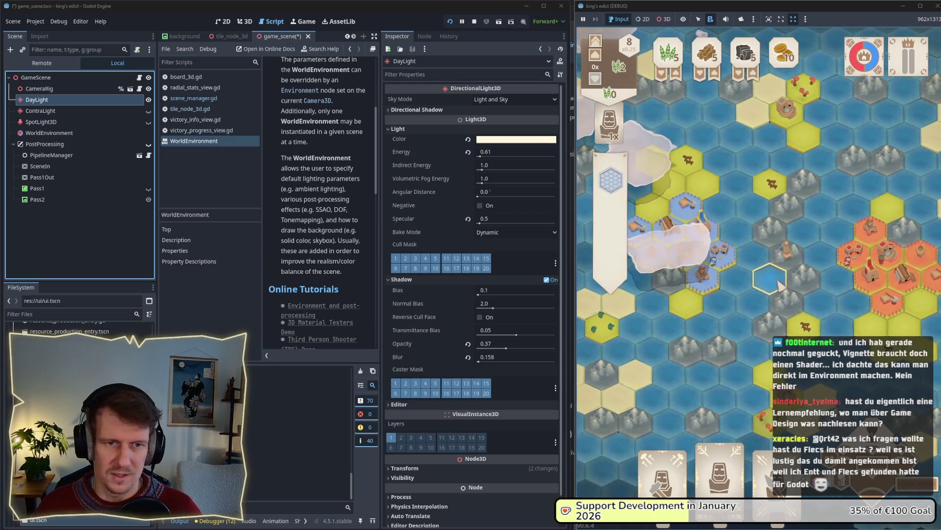
pyautogui.moveTo(810, 225); pyautogui.dragTo(771, 244)
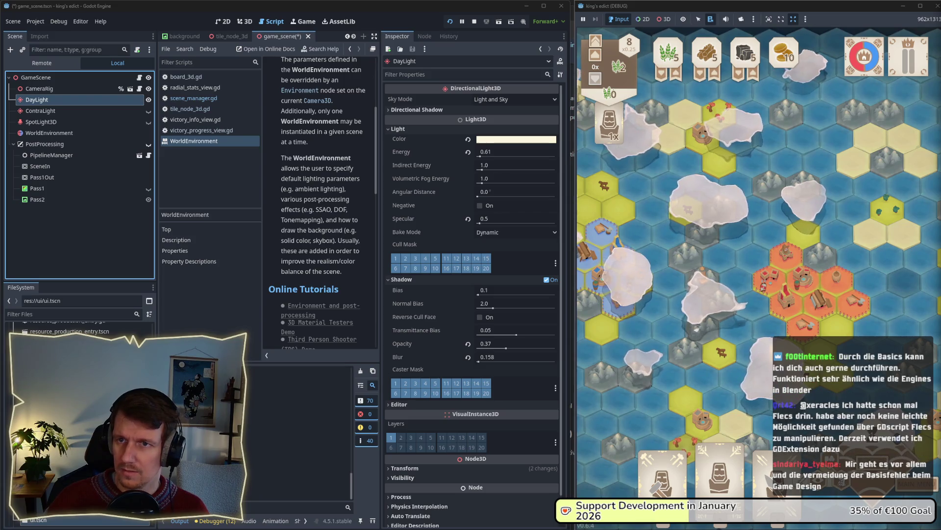
pyautogui.hotkey('alt', 'Tab')
pyautogui.moveTo(469, 106)
pyautogui.mouseDown()
pyautogui.moveTo(420, 43)
pyautogui.moveTo(508, 30)
pyautogui.mouseUp()
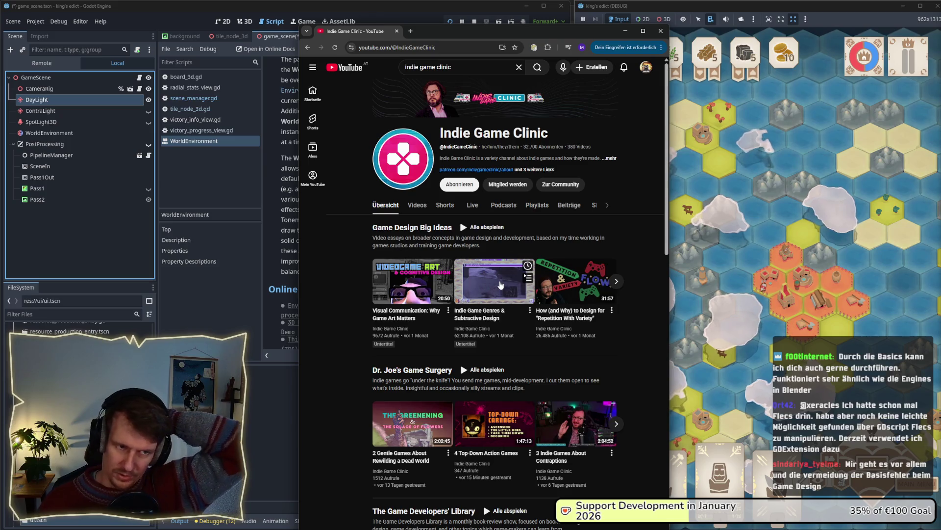
pyautogui.scroll(-2, 426, 289)
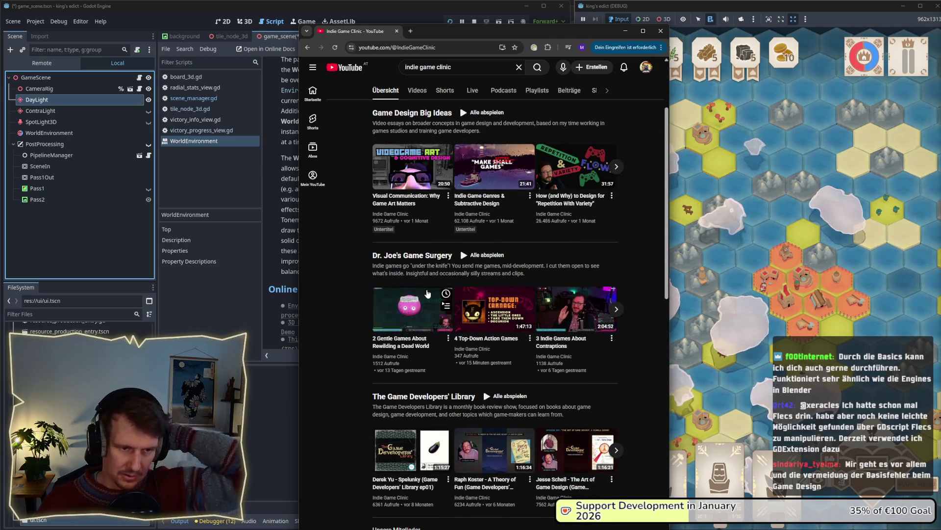
pyautogui.scroll(-2, 482, 349)
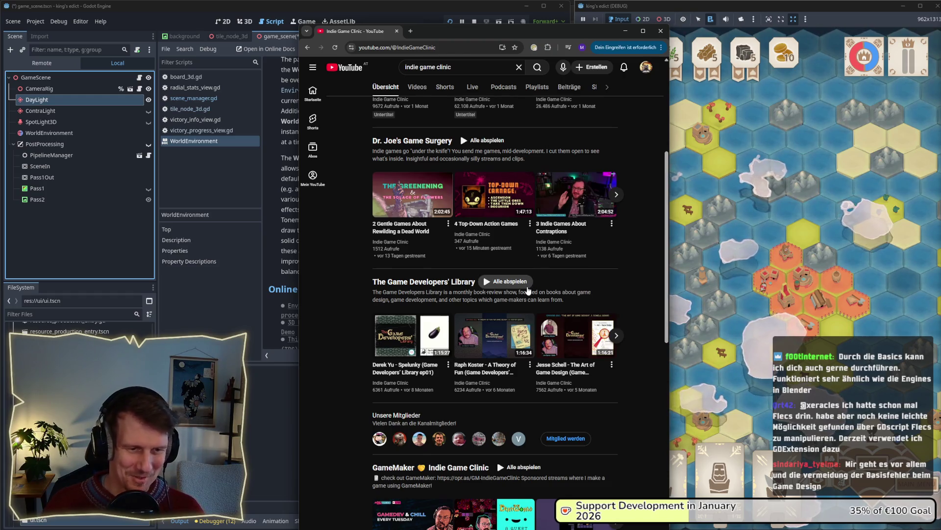
pyautogui.scroll(-2, 528, 290)
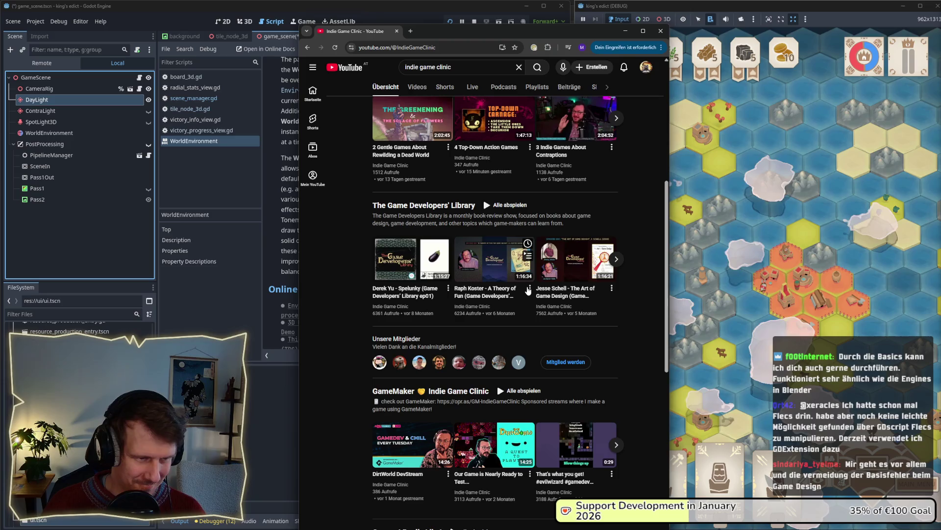
pyautogui.scroll(-3, 528, 290)
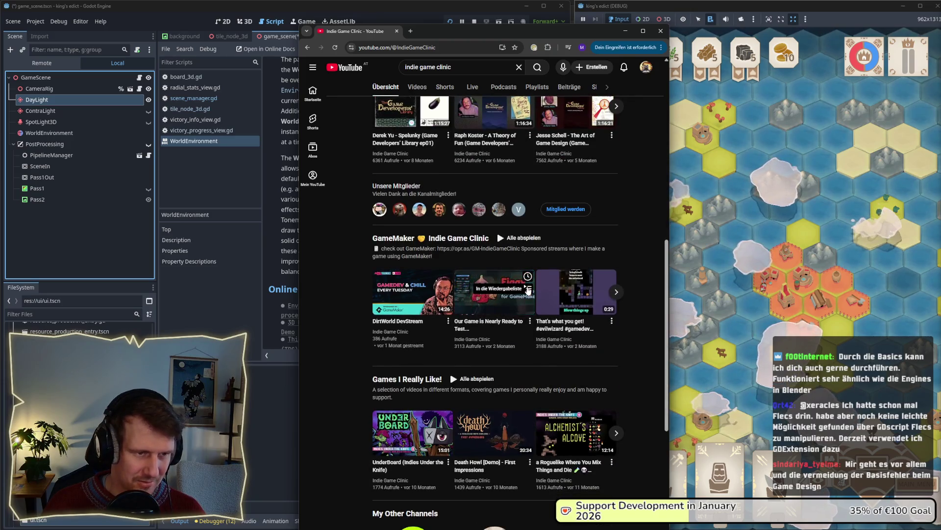
pyautogui.scroll(4, 446, 260)
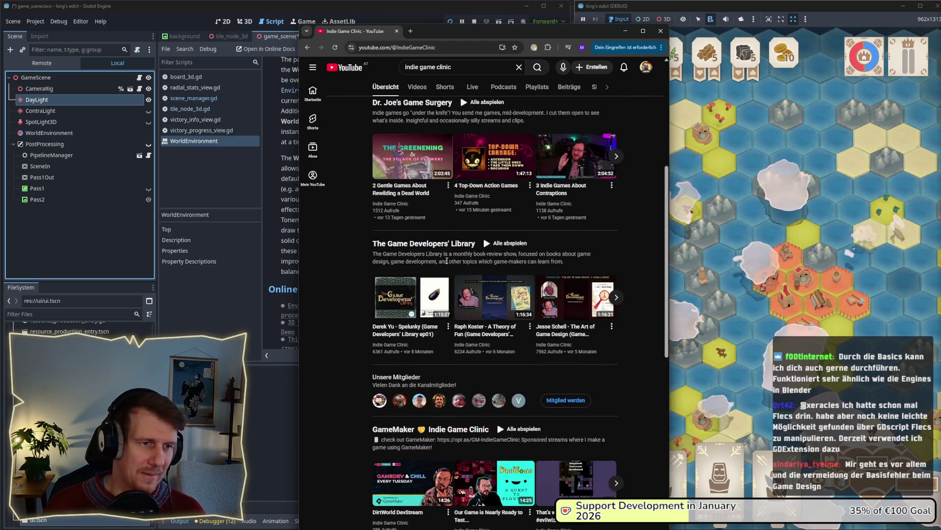
pyautogui.scroll(3, 441, 239)
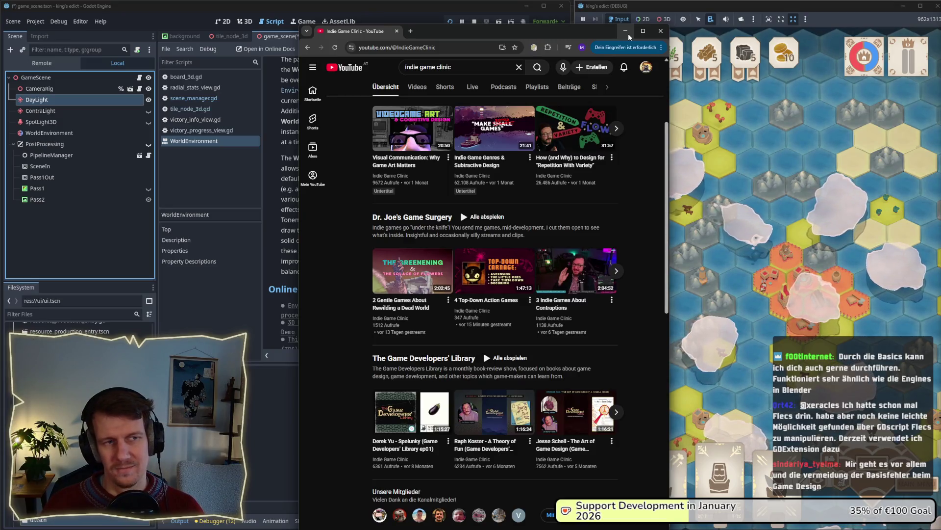
pyautogui.click(626, 31)
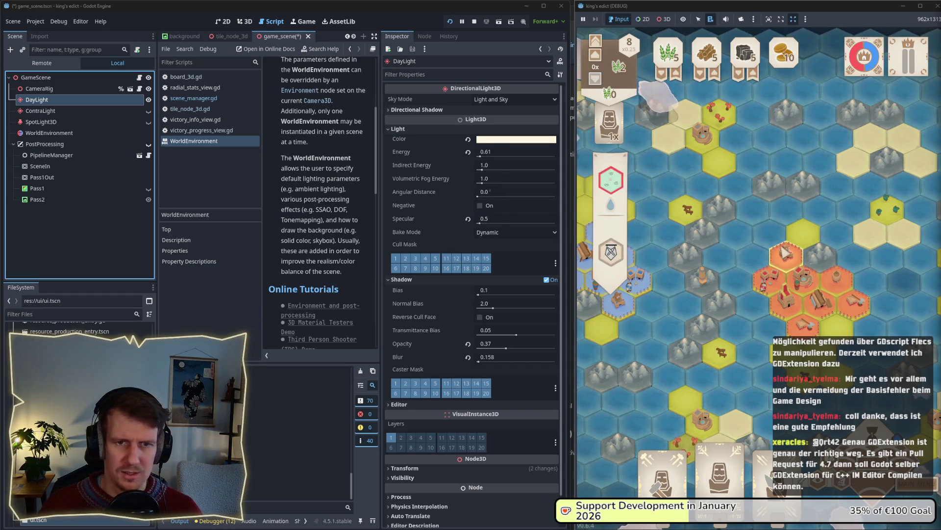
# - Nudge the game map right, collapse DayLight's Light section, and select WorldEnvironment
pyautogui.press('a')
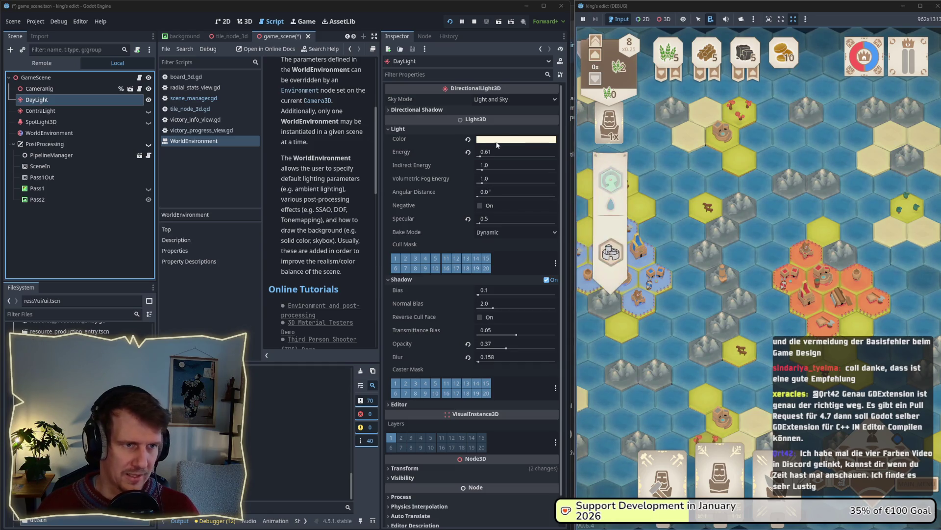
pyautogui.click(409, 130)
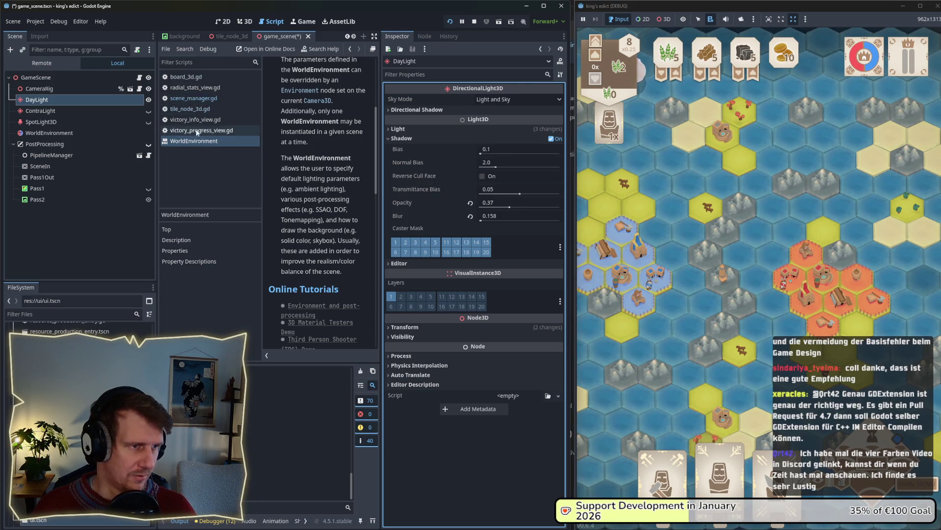
pyautogui.click(54, 133)
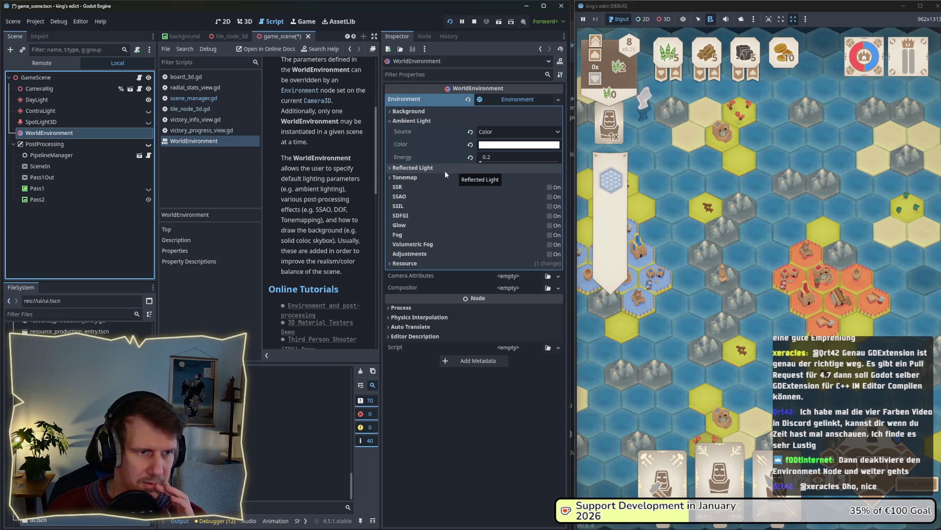
# - Expand Tonemap, raise exposure to 1.46, and switch the tonemap mode to Reinhard
pyautogui.click(434, 176)
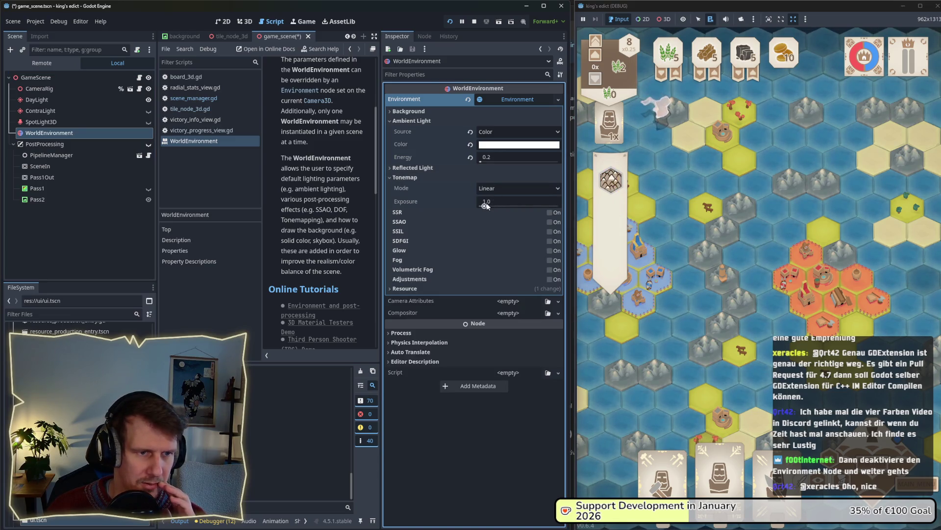
pyautogui.moveTo(485, 202); pyautogui.dragTo(491, 206)
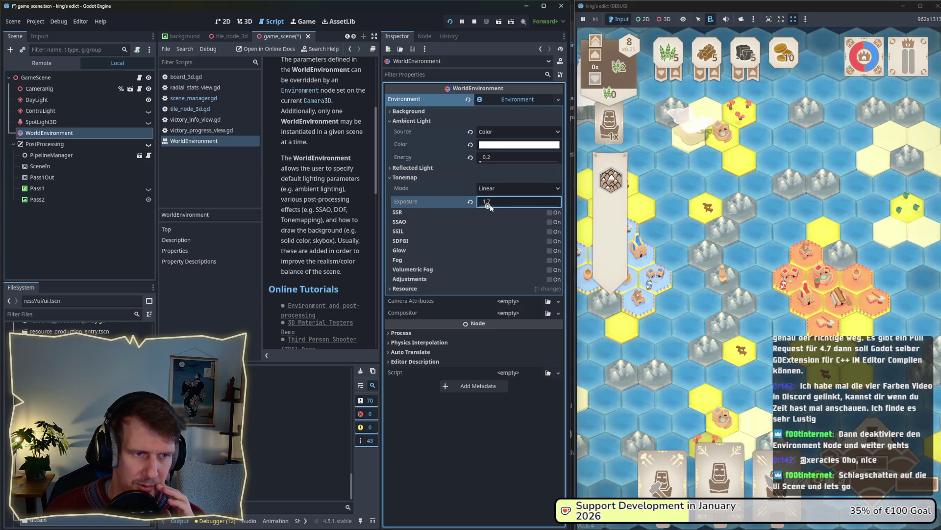
pyautogui.click(492, 189)
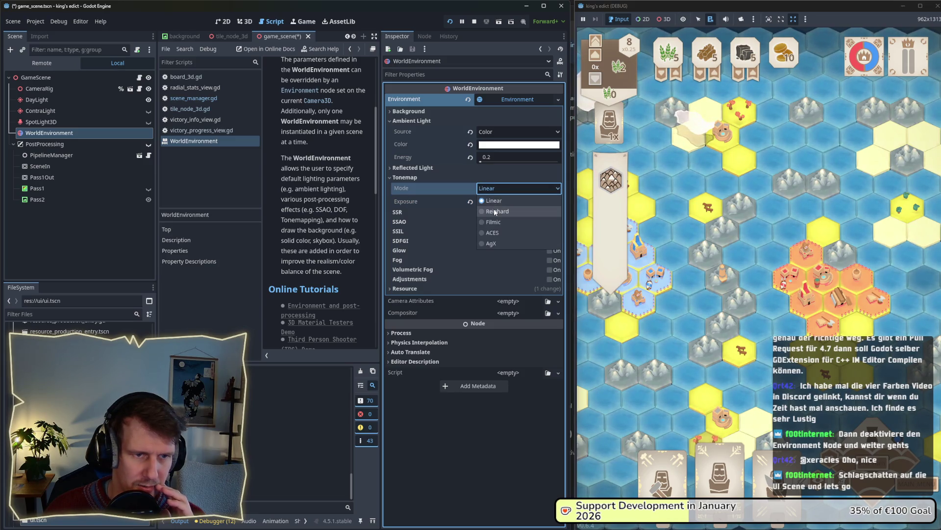
pyautogui.click(493, 211)
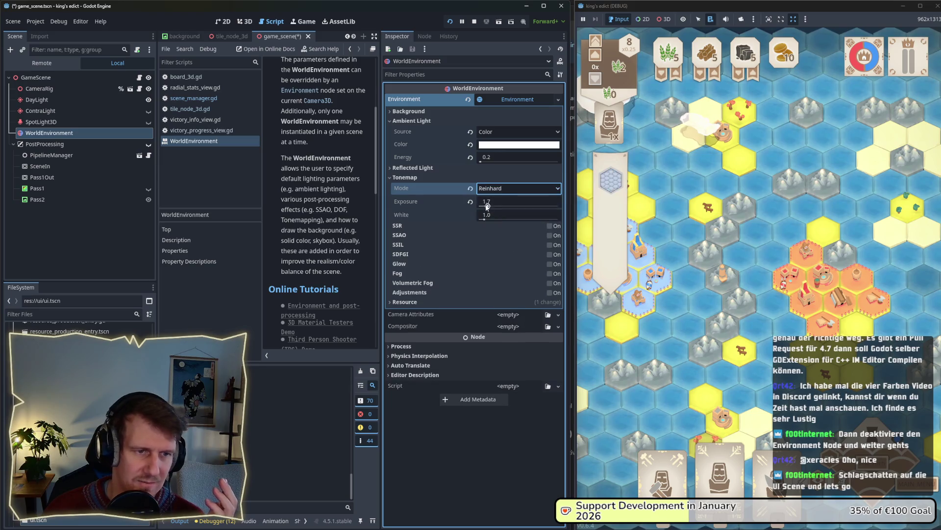
# - Try tonemap white 2.2 and exposure 1.46, then revert both to 1.0
pyautogui.click(487, 202)
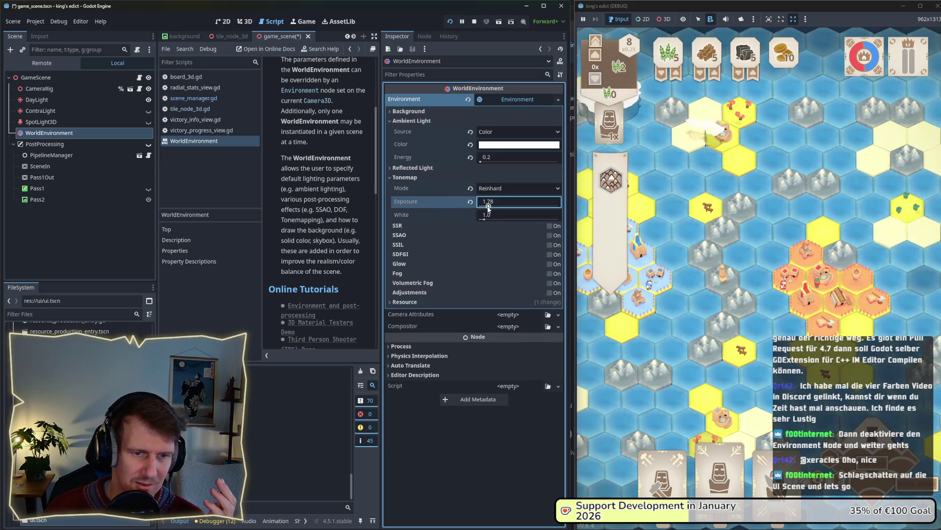
pyautogui.moveTo(487, 214); pyautogui.dragTo(493, 208)
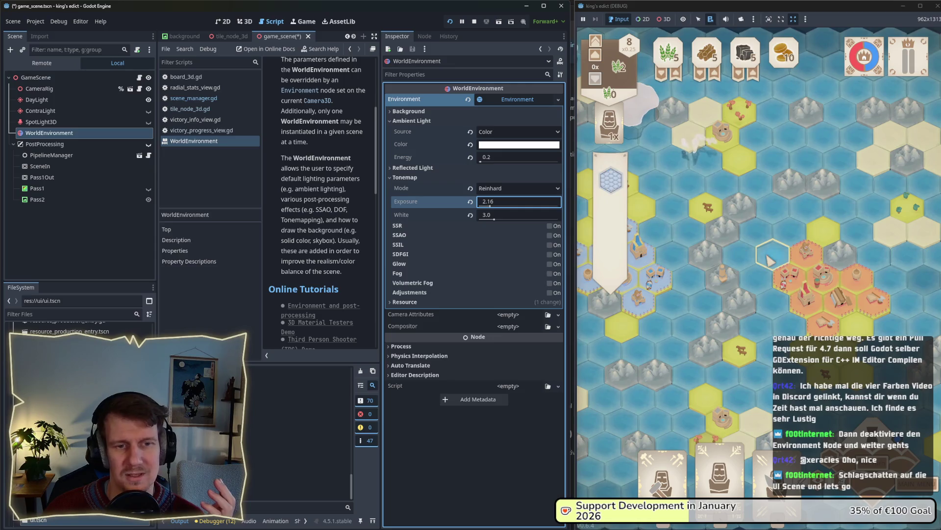
pyautogui.moveTo(490, 206); pyautogui.dragTo(487, 206)
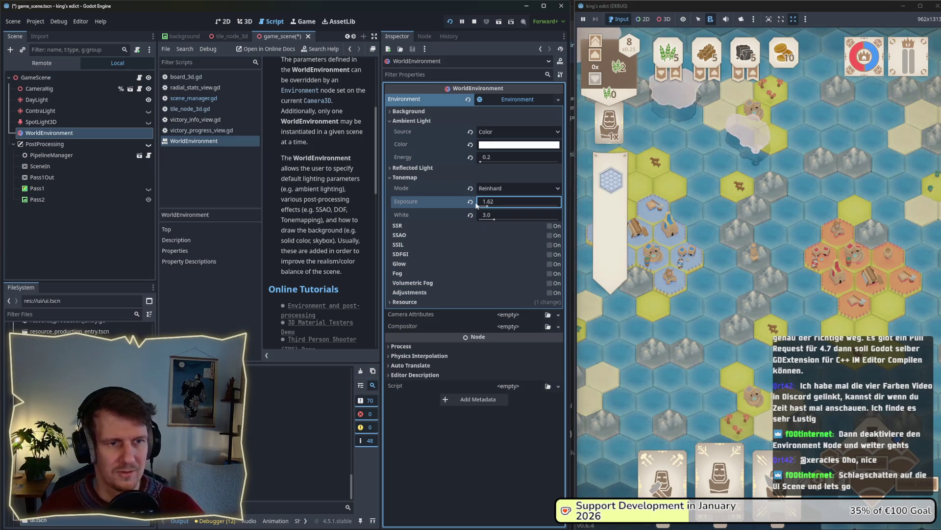
pyautogui.click(470, 201)
pyautogui.click(470, 215)
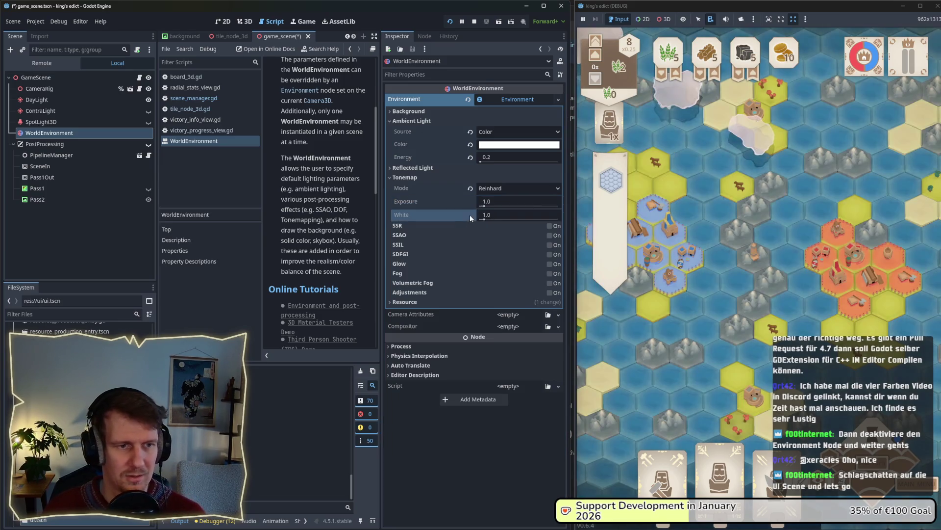
# - Switch the tonemap mode through Filmic to ACES and lower exposure to 0.61
pyautogui.click(489, 188)
pyautogui.click(495, 222)
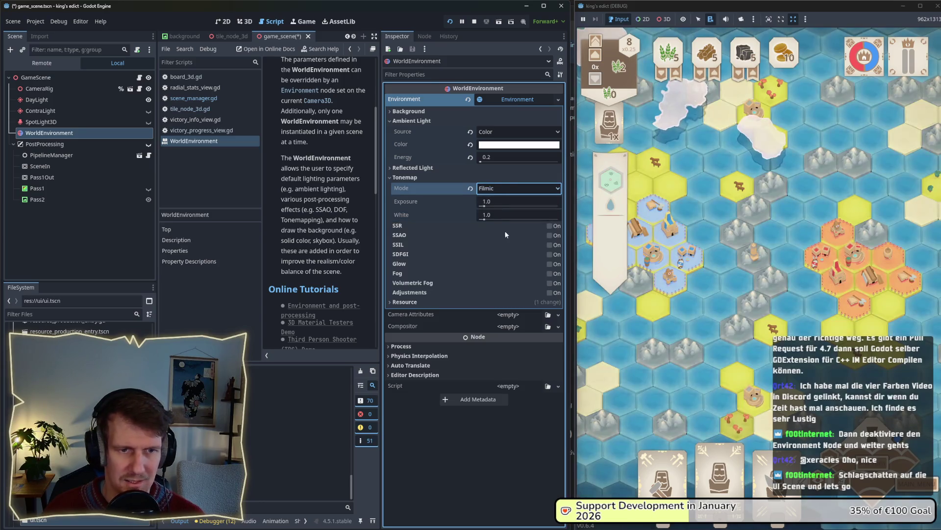
pyautogui.click(493, 188)
pyautogui.click(491, 228)
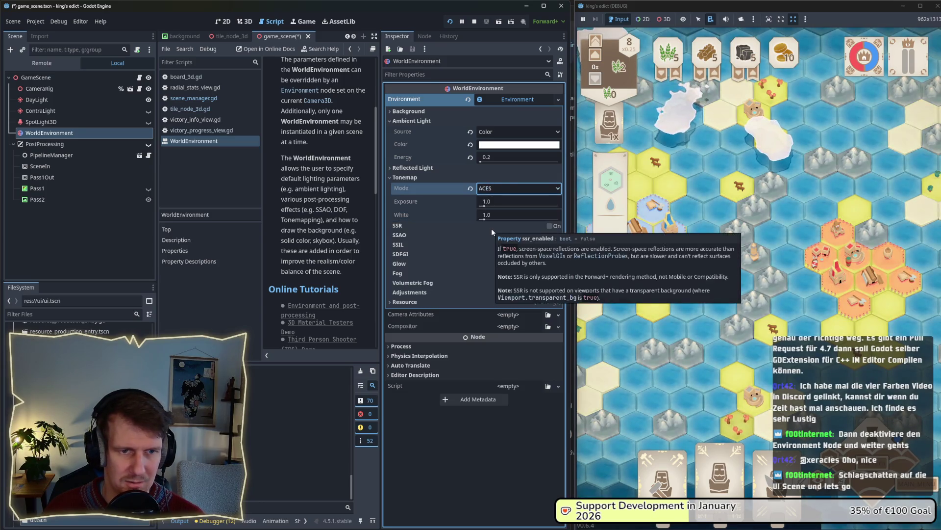
pyautogui.moveTo(483, 206); pyautogui.dragTo(483, 206)
pyautogui.write('0.61')
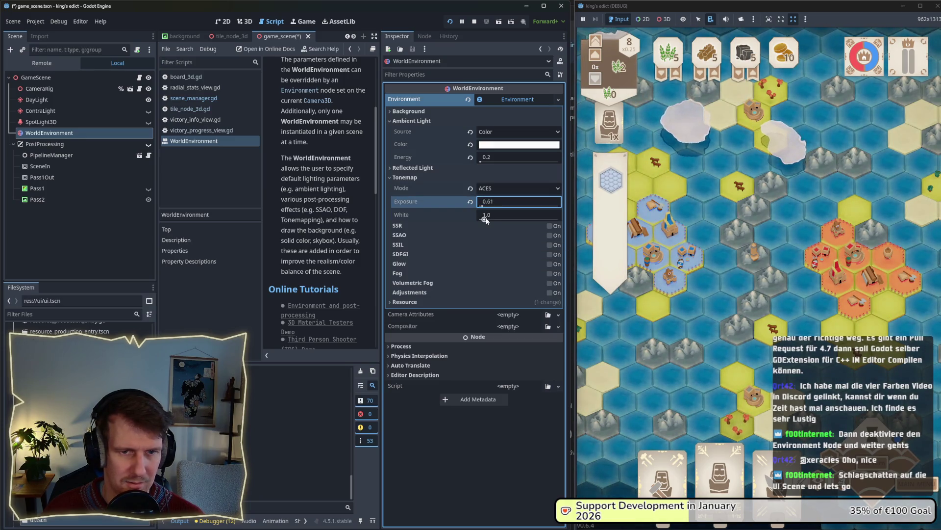
# - Lower tonemap white to about 1.15, then 0.54, and revert exposure and white to defaults
pyautogui.click(485, 220)
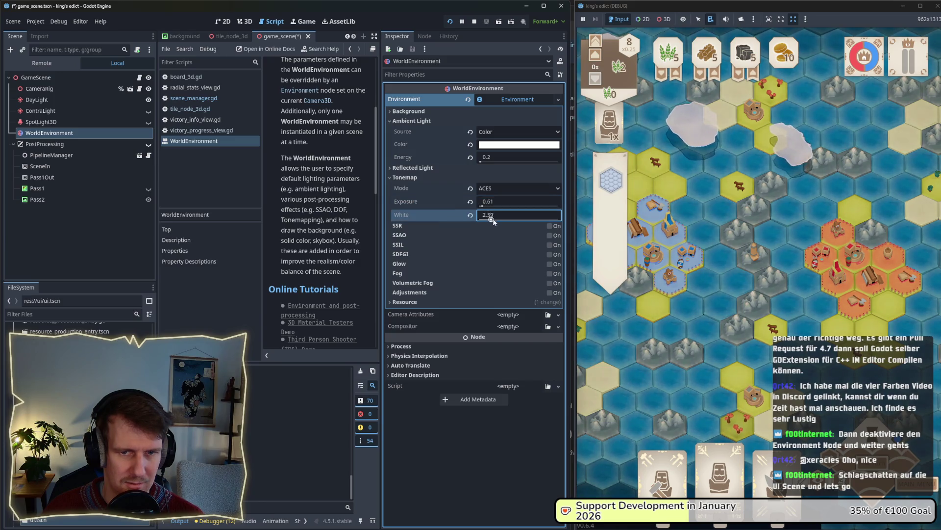
pyautogui.moveTo(494, 220); pyautogui.dragTo(485, 219)
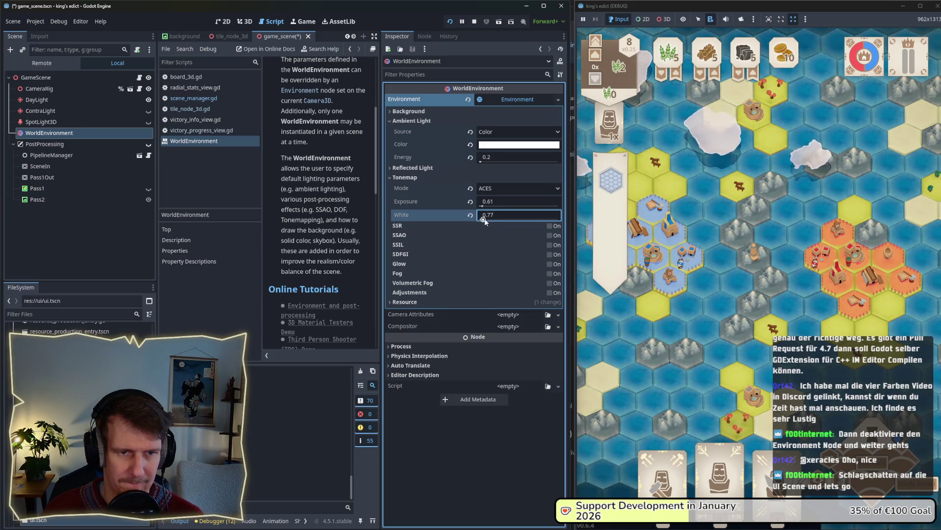
pyautogui.moveTo(484, 218); pyautogui.dragTo(483, 218)
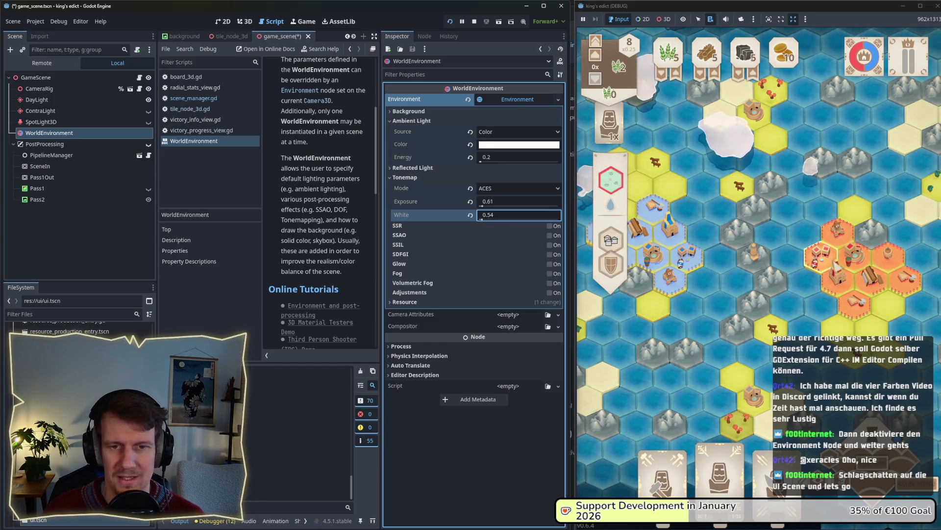
pyautogui.click(469, 215)
pyautogui.click(470, 202)
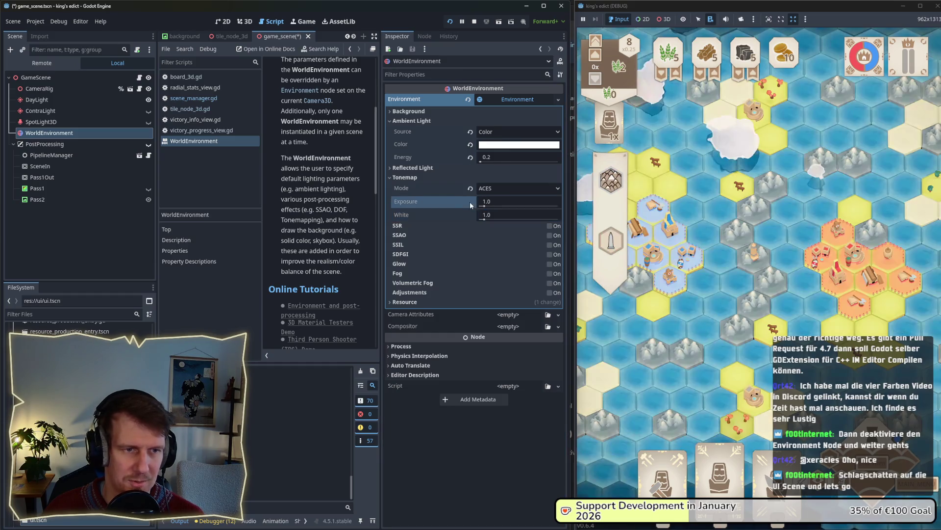
# - Try AgX with darker exposure, then return to Linear mode and collapse Tonemap
pyautogui.click(515, 188)
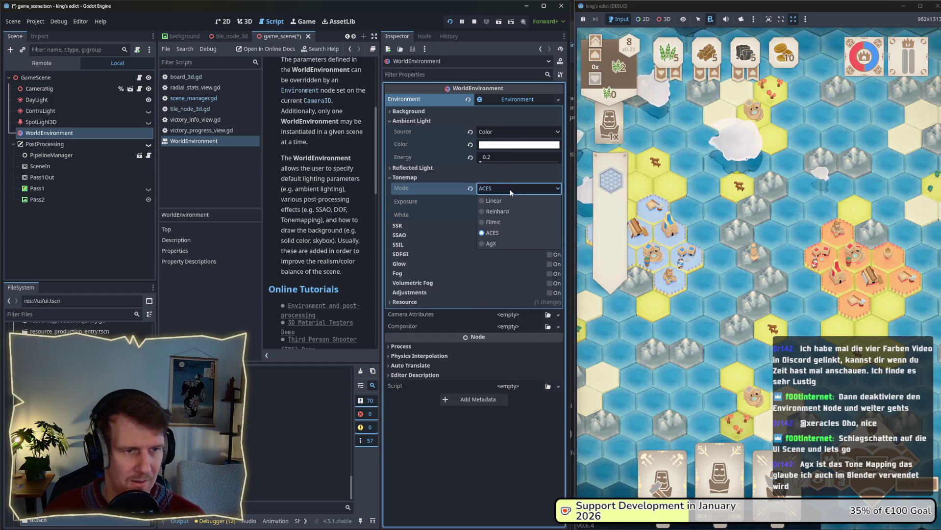
pyautogui.click(501, 241)
pyautogui.moveTo(485, 206); pyautogui.dragTo(487, 207)
pyautogui.click(470, 201)
pyautogui.click(470, 189)
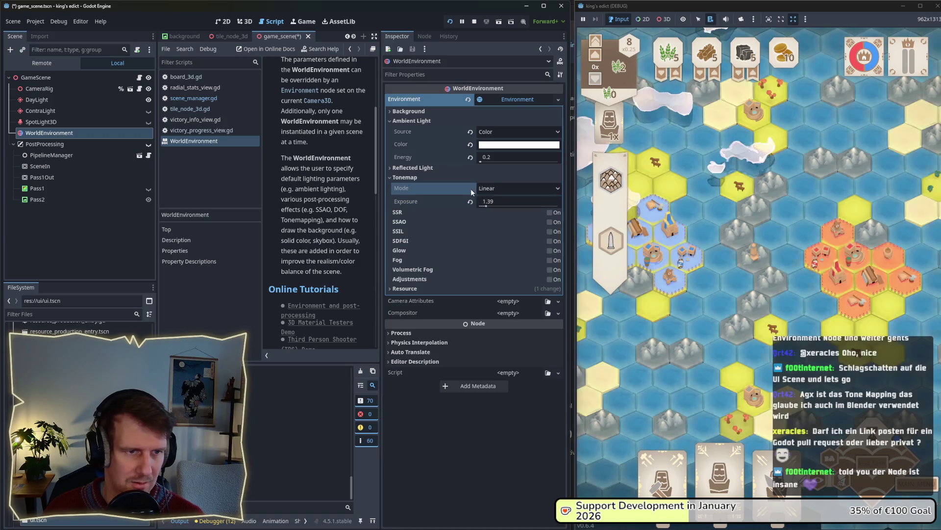
pyautogui.click(405, 178)
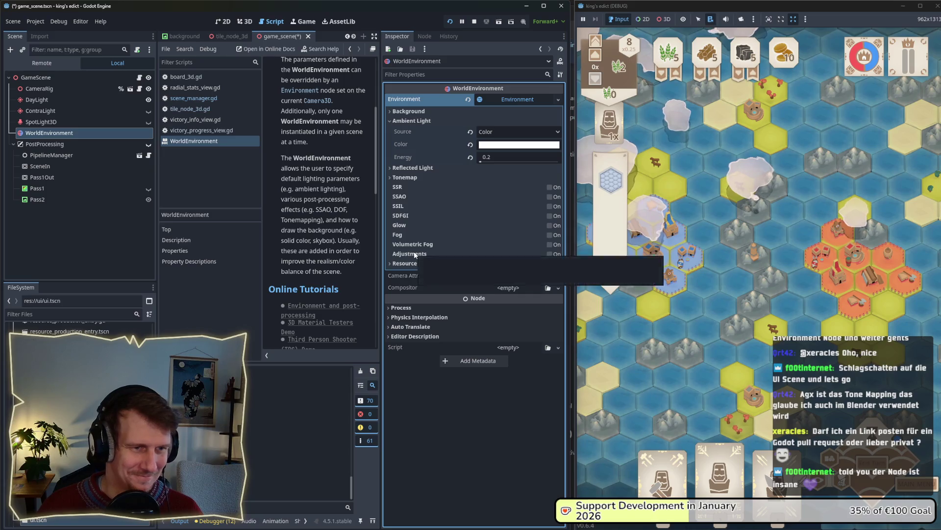
pyautogui.click(548, 254)
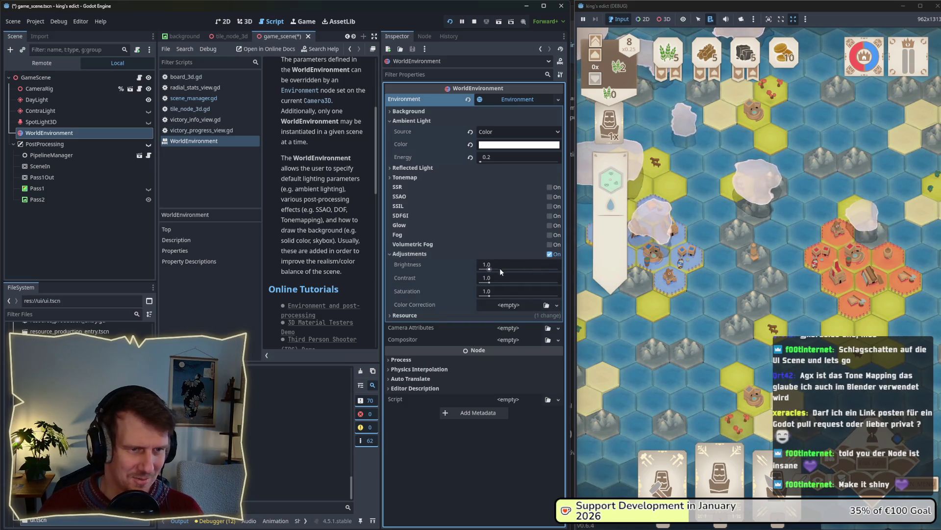
pyautogui.moveTo(489, 269); pyautogui.dragTo(491, 284)
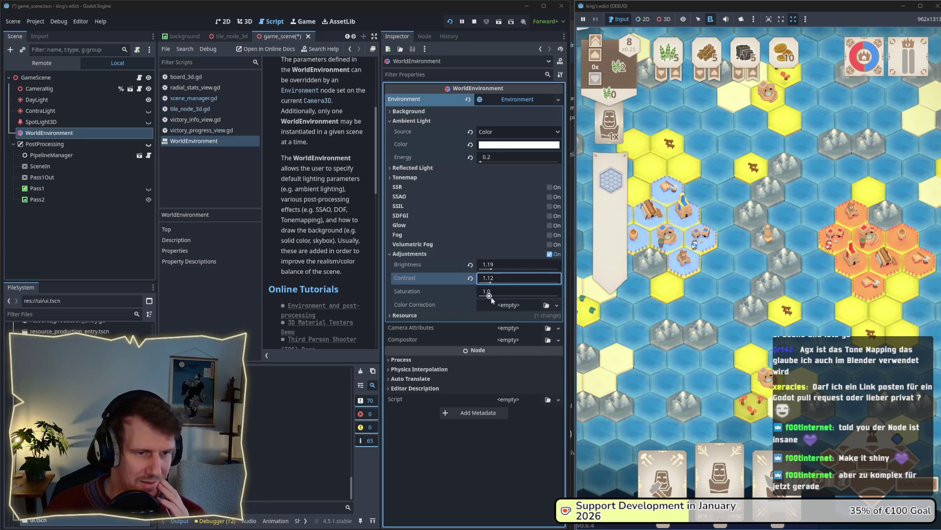
pyautogui.moveTo(490, 297); pyautogui.dragTo(490, 298)
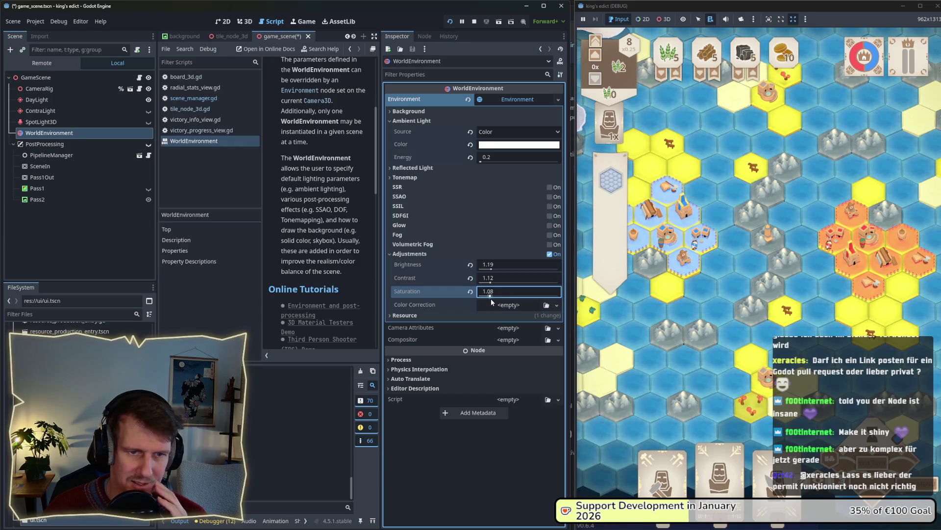
pyautogui.moveTo(490, 298); pyautogui.dragTo(489, 298)
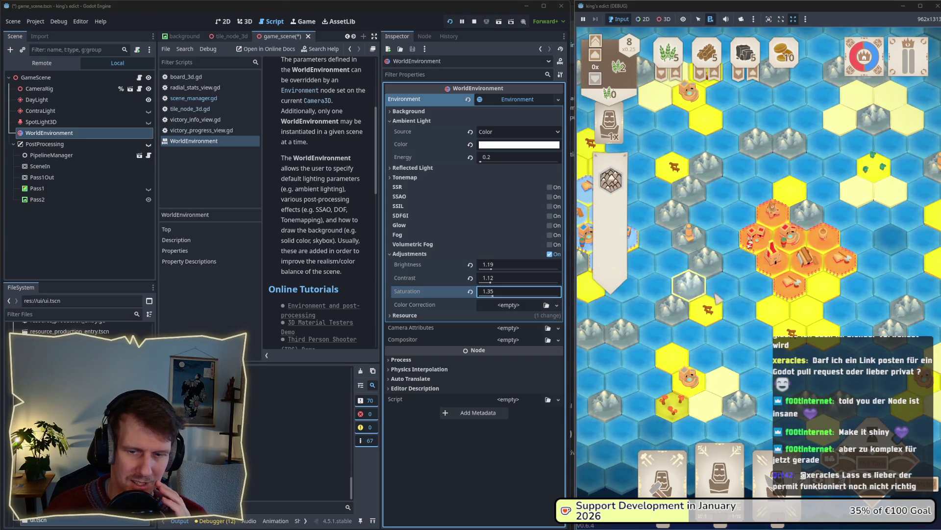
pyautogui.press('a')
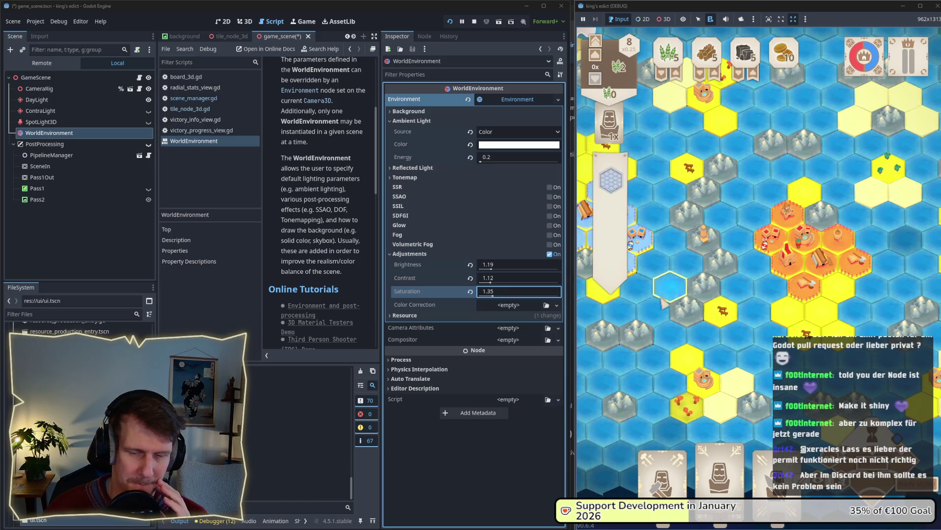
pyautogui.moveTo(493, 296); pyautogui.dragTo(485, 296)
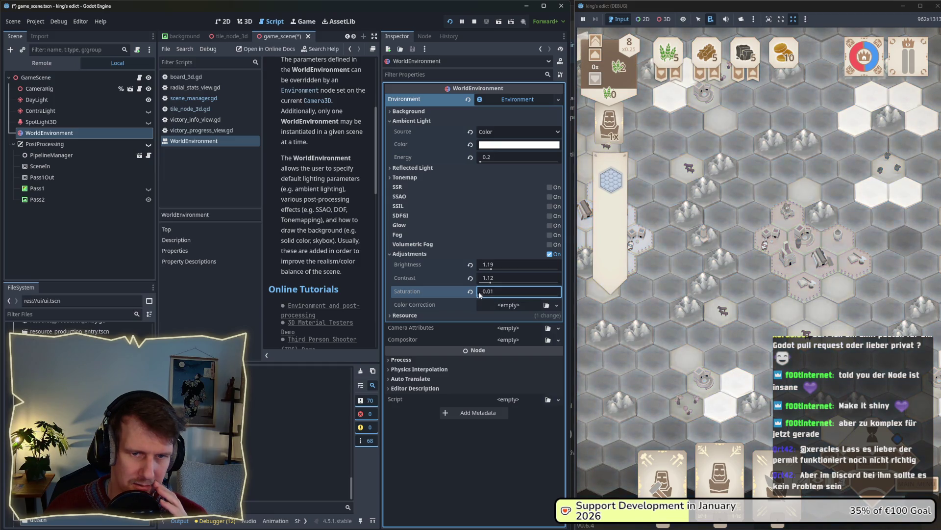
pyautogui.press('a')
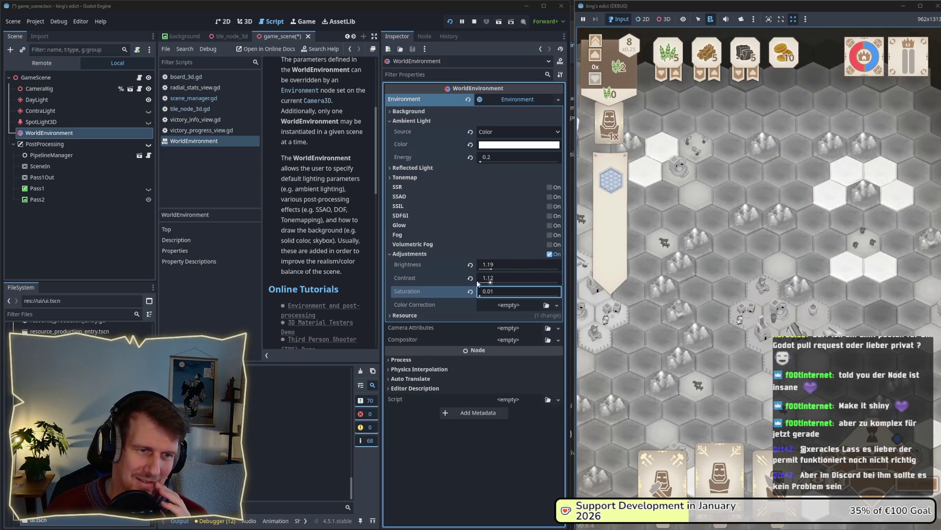
pyautogui.click(470, 291)
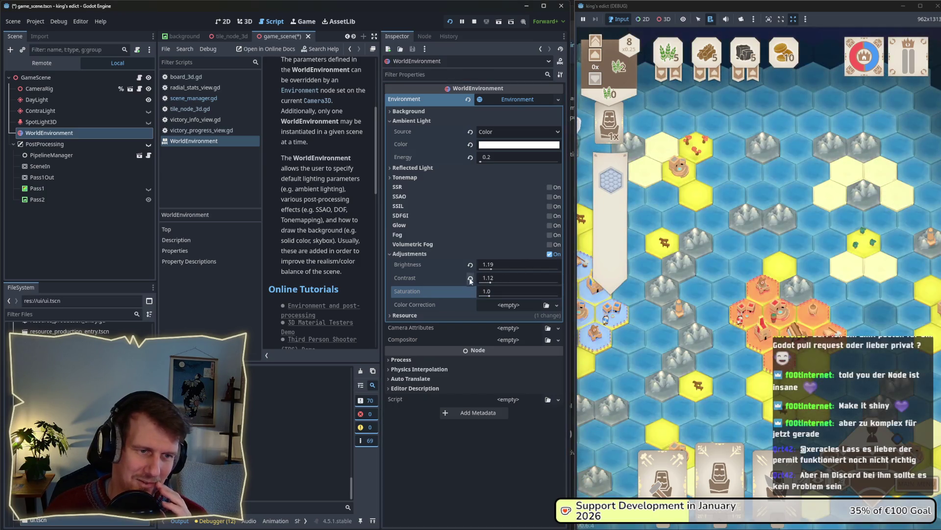
pyautogui.click(470, 278)
pyautogui.click(471, 266)
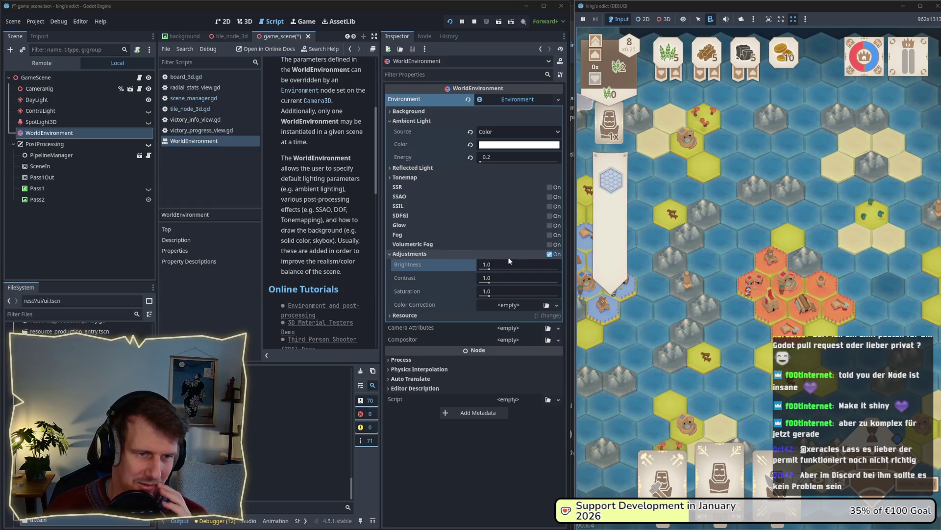
pyautogui.click(550, 254)
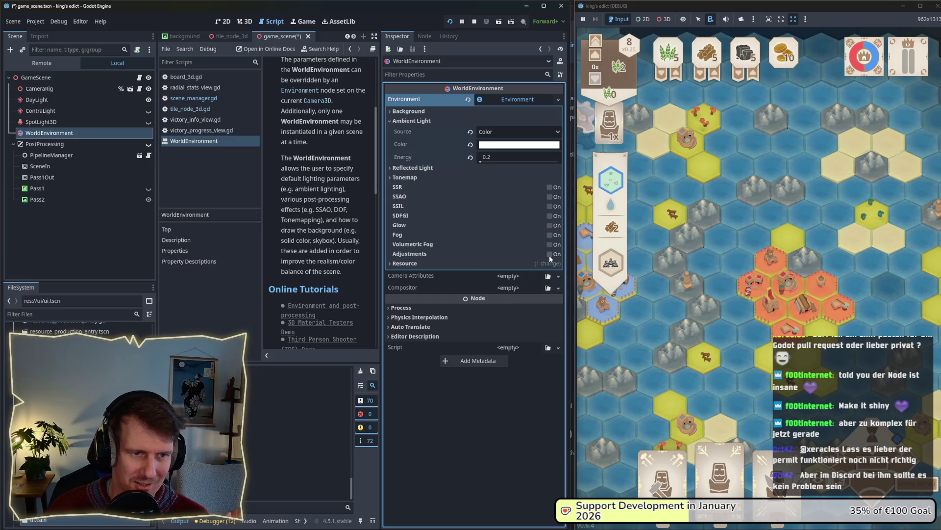
pyautogui.click(549, 254)
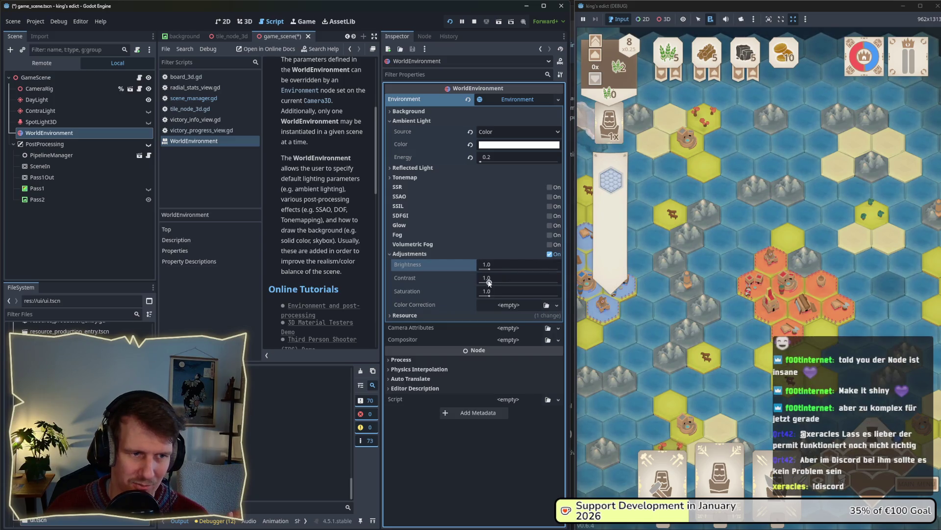
pyautogui.moveTo(489, 283); pyautogui.dragTo(491, 283)
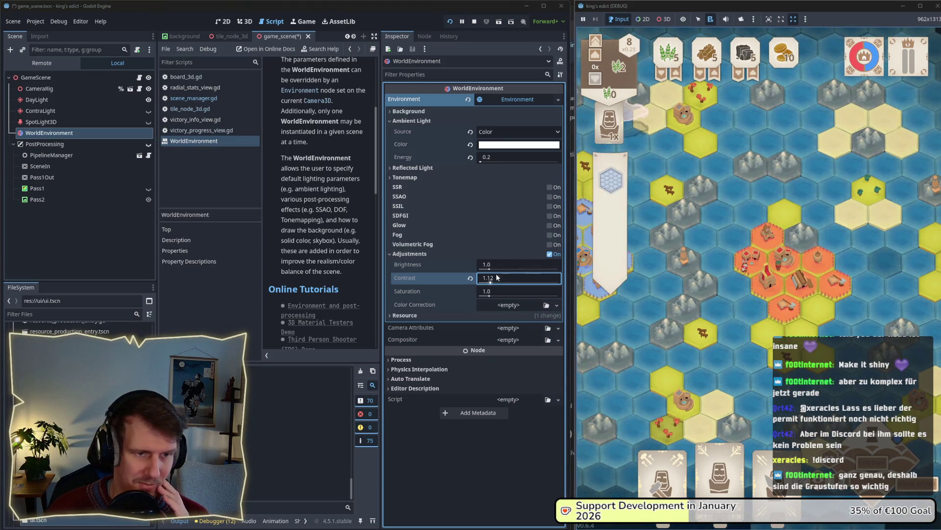
pyautogui.click(550, 254)
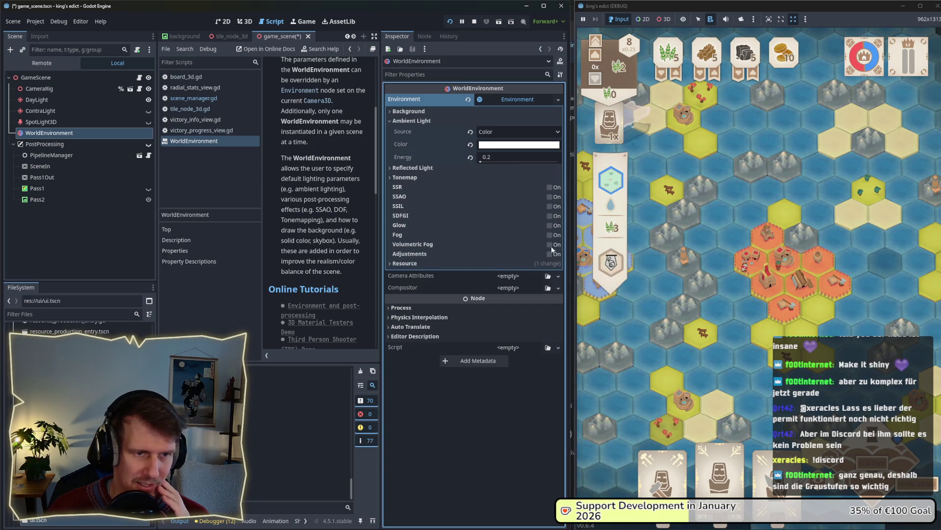
pyautogui.click(549, 234)
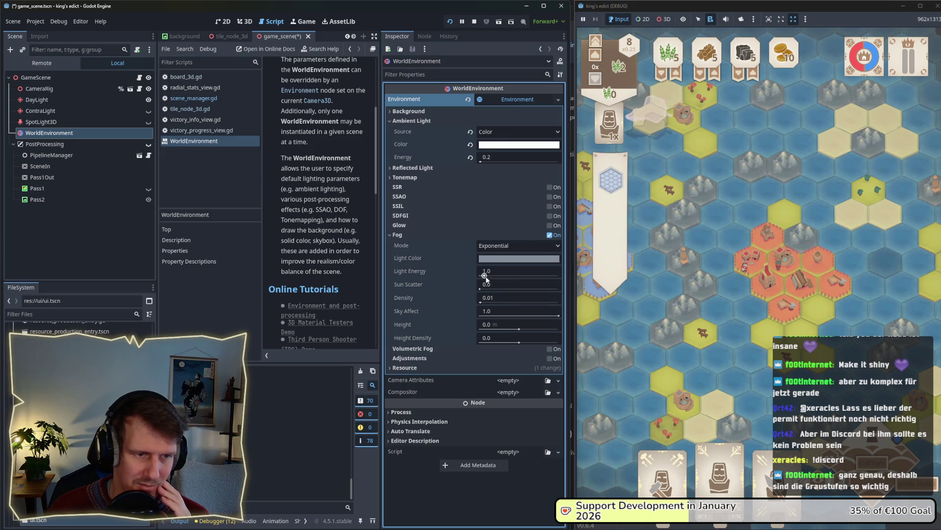
pyautogui.moveTo(486, 278)
pyautogui.mouseDown()
pyautogui.moveTo(495, 278)
pyautogui.moveTo(487, 279)
pyautogui.mouseUp()
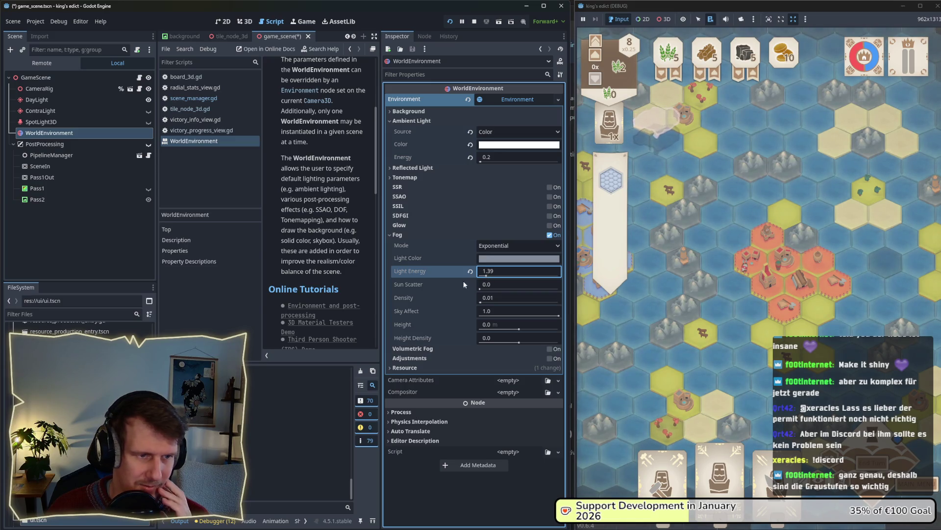
pyautogui.click(470, 271)
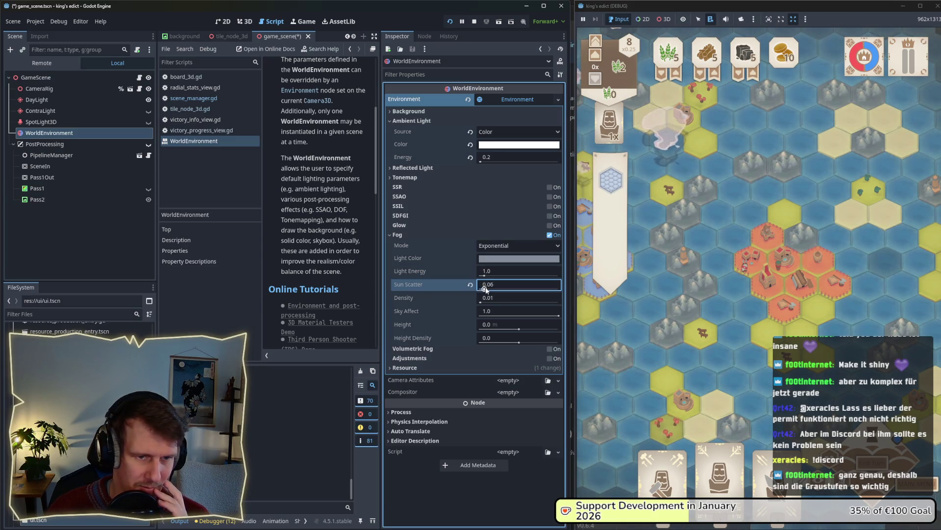
pyautogui.moveTo(485, 273); pyautogui.dragTo(488, 274)
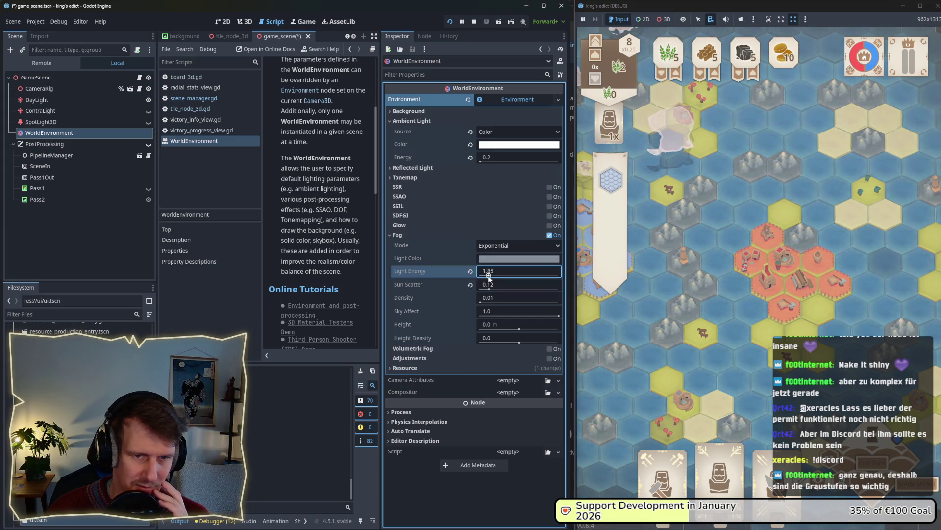
pyautogui.click(485, 303)
pyautogui.write('0.0535')
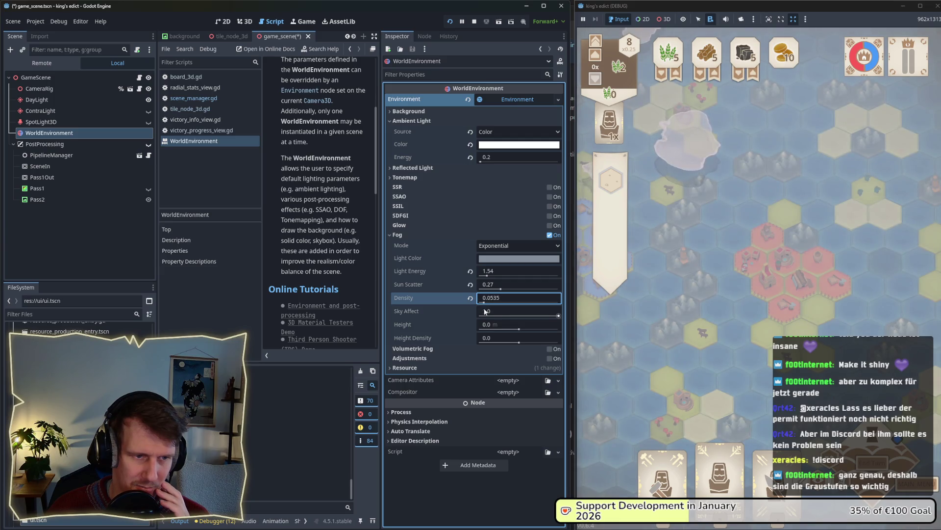
pyautogui.moveTo(493, 316)
pyautogui.mouseDown()
pyautogui.moveTo(560, 319)
pyautogui.moveTo(490, 329)
pyautogui.moveTo(504, 329)
pyautogui.moveTo(506, 345)
pyautogui.moveTo(536, 346)
pyautogui.mouseUp()
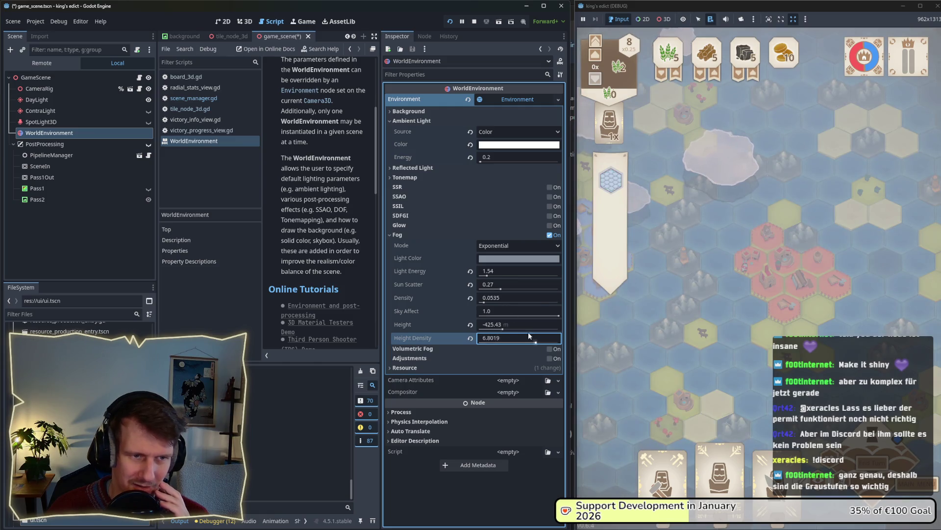
pyautogui.click(471, 271)
pyautogui.click(471, 284)
pyautogui.click(471, 297)
pyautogui.click(471, 324)
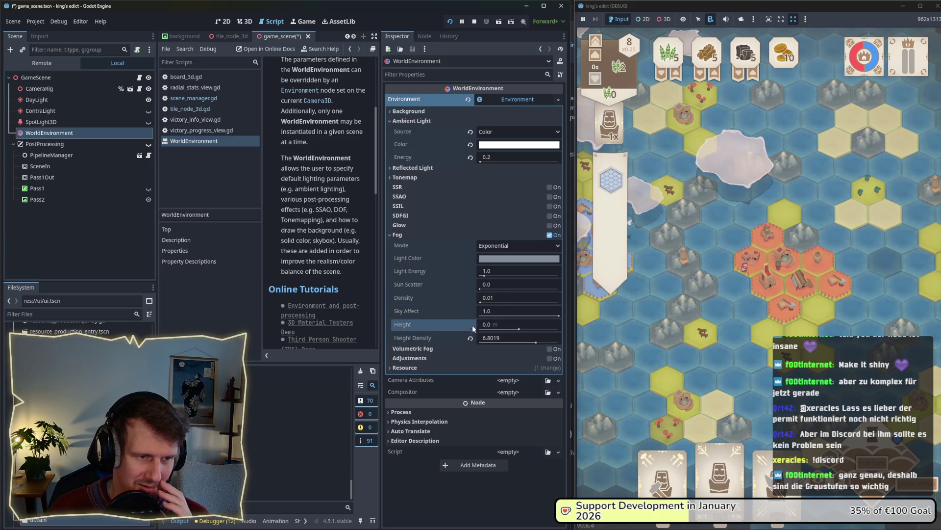
pyautogui.click(471, 337)
pyautogui.click(550, 234)
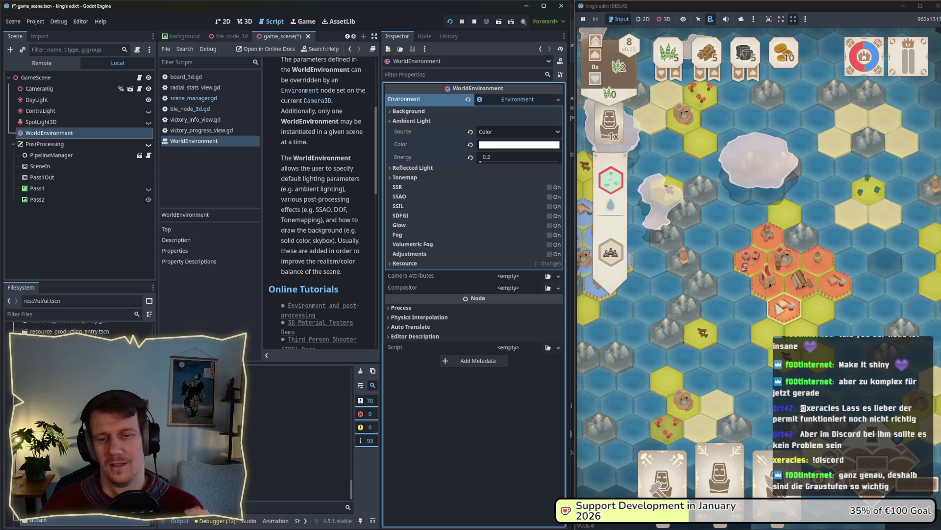
pyautogui.moveTo(777, 311); pyautogui.dragTo(812, 297)
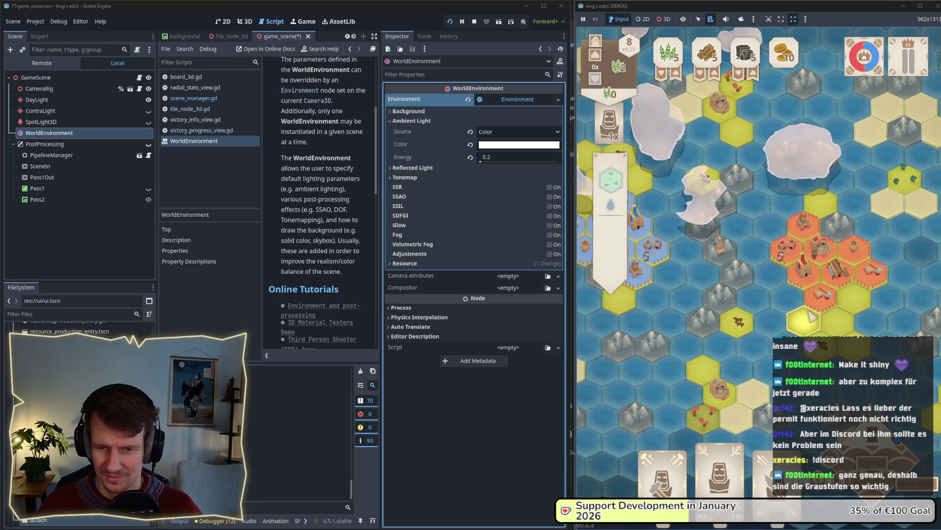
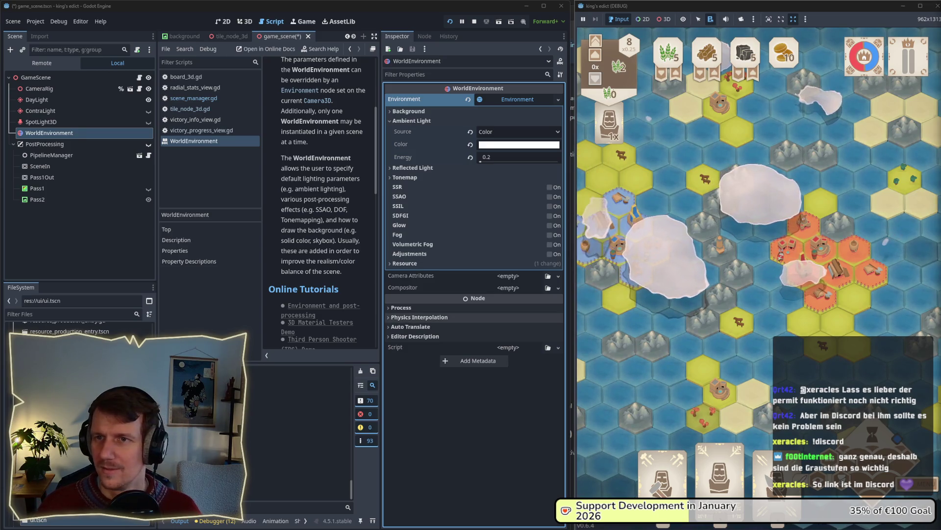
# - Scroll through the GDExtension pull request page, then close its browser window
pyautogui.moveTo(940, 25); pyautogui.dragTo(564, 26)
pyautogui.scroll(-3, 587, 201)
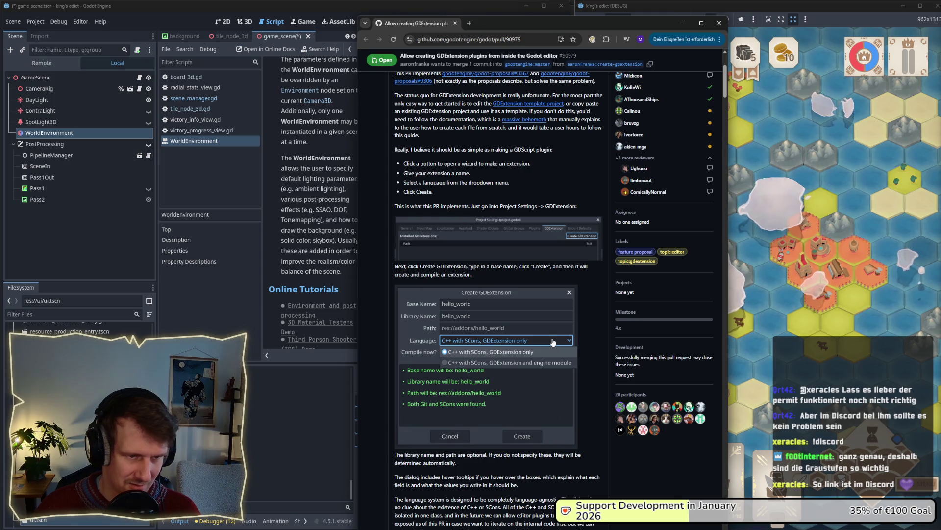
pyautogui.scroll(-3, 552, 340)
pyautogui.scroll(-10, 552, 337)
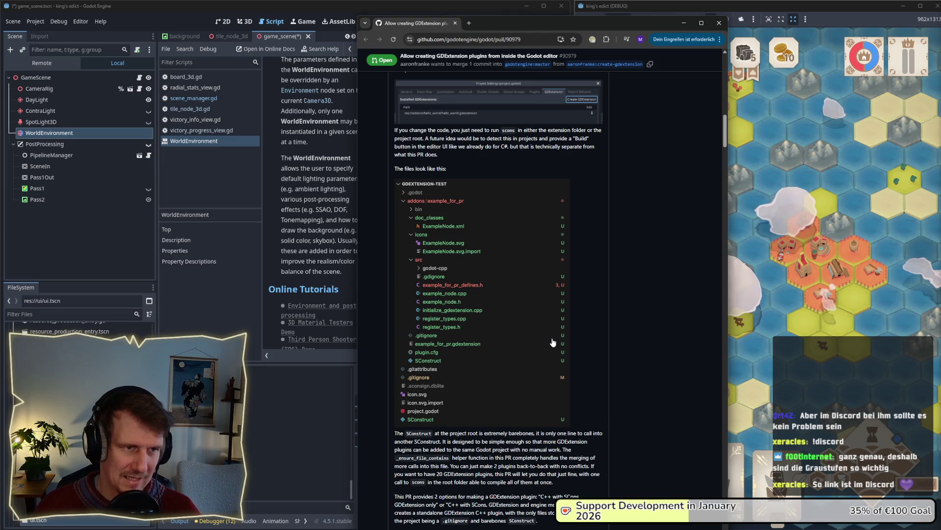
pyautogui.scroll(15, 553, 341)
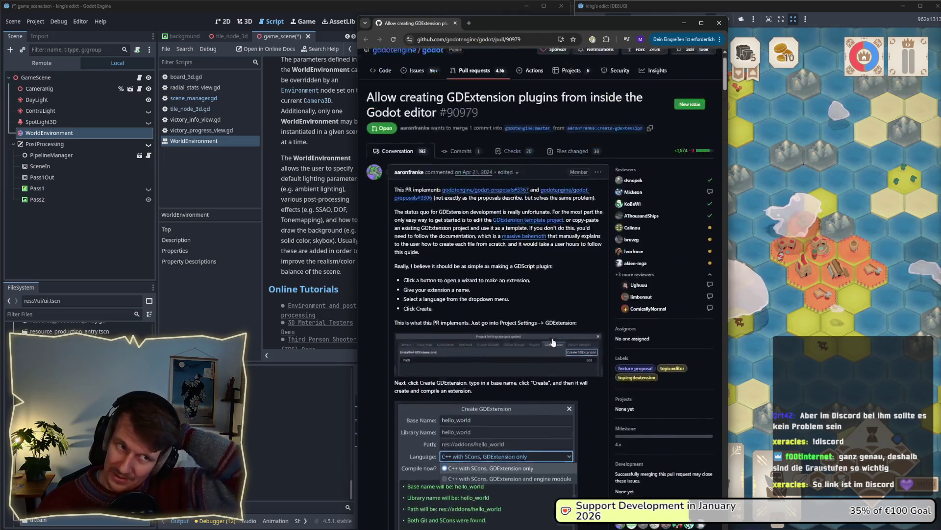
pyautogui.scroll(-1, 552, 337)
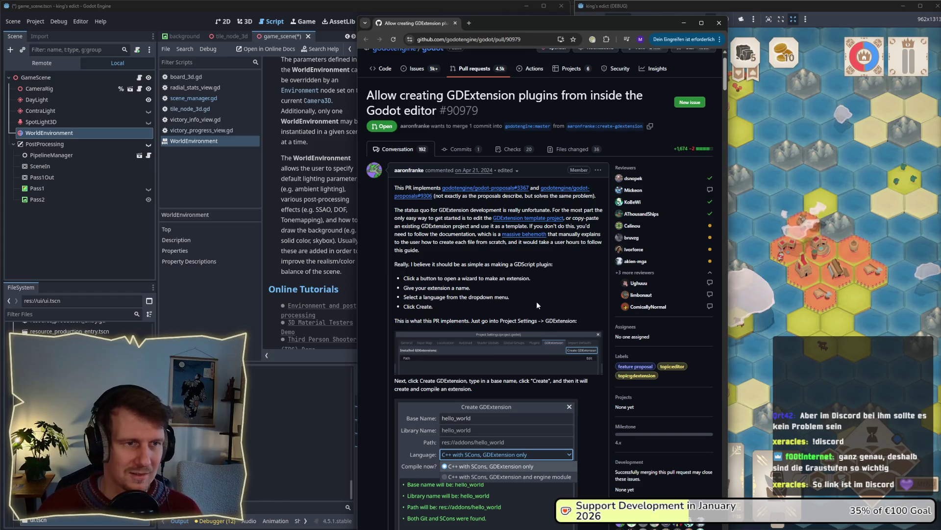
pyautogui.scroll(1, 535, 294)
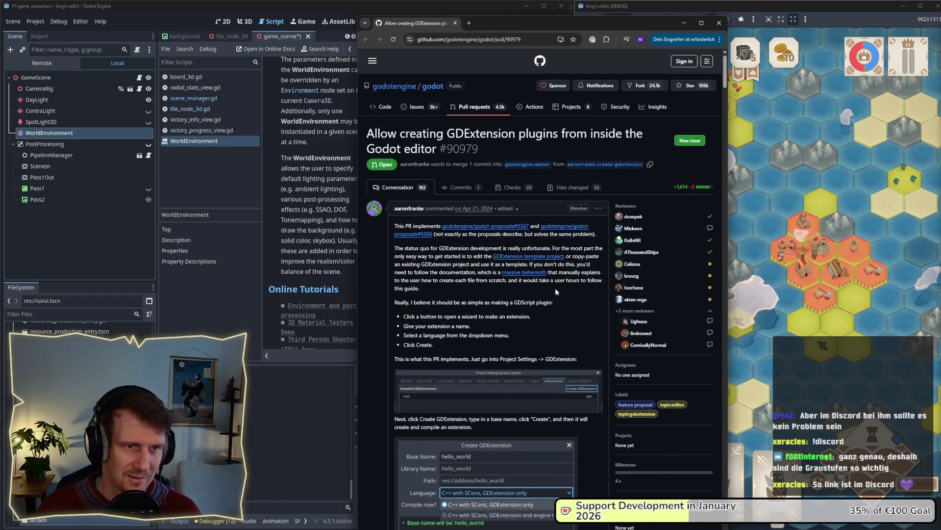
pyautogui.scroll(-15, 555, 288)
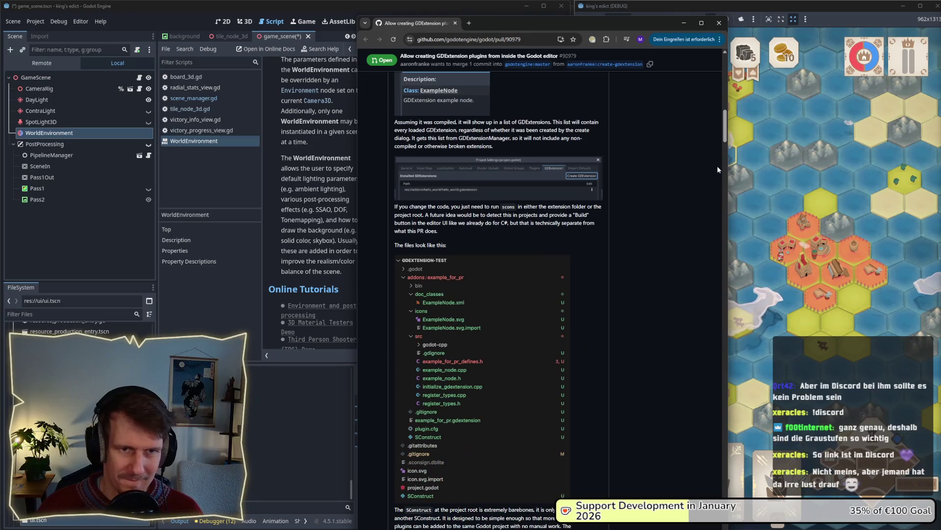
pyautogui.moveTo(725, 143)
pyautogui.mouseDown()
pyautogui.moveTo(727, 206)
pyautogui.moveTo(724, 166)
pyautogui.mouseUp()
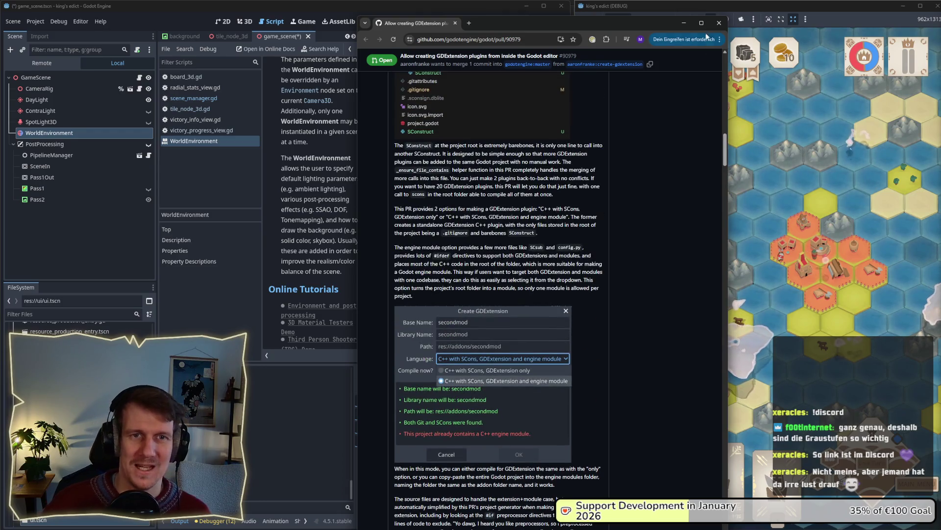
pyautogui.click(719, 23)
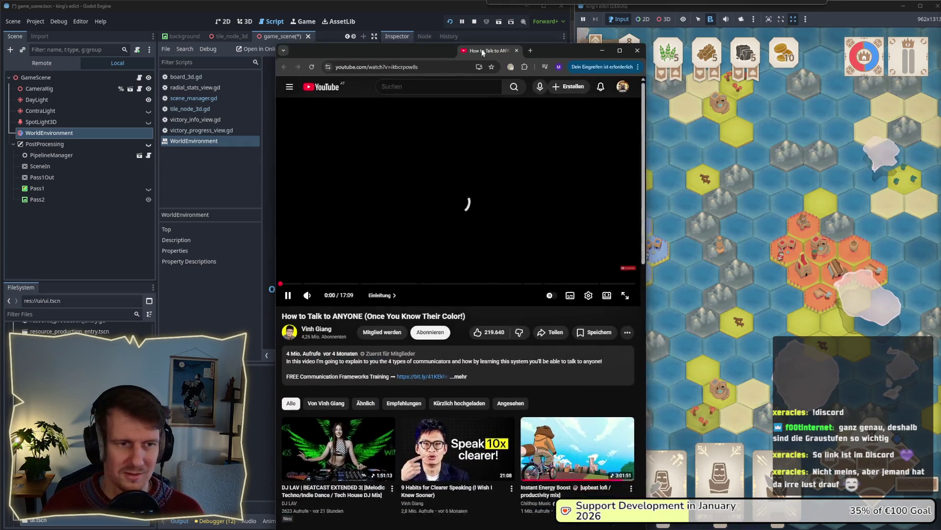
# - Skip the YouTube video to about 4:21, pause and bookmark it, then close the window
pyautogui.moveTo(481, 50); pyautogui.dragTo(490, 35)
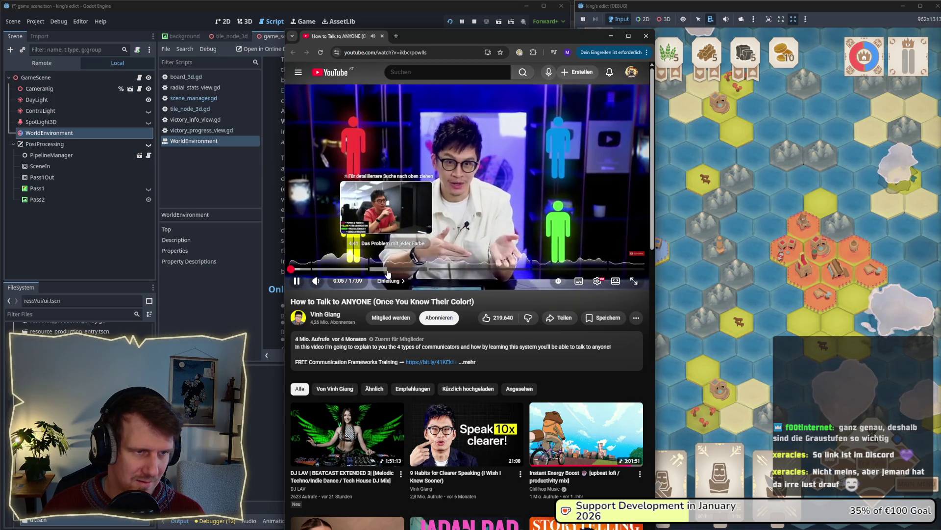
pyautogui.click(381, 269)
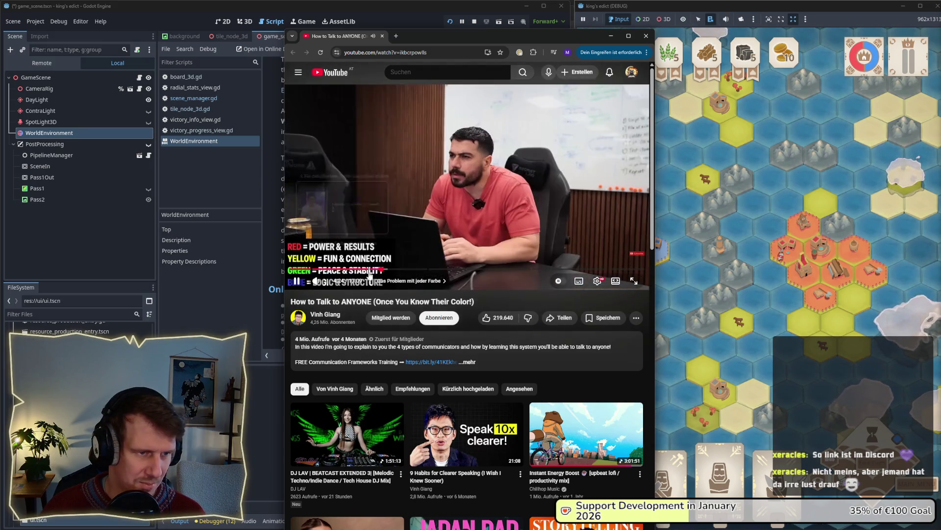
pyautogui.click(297, 283)
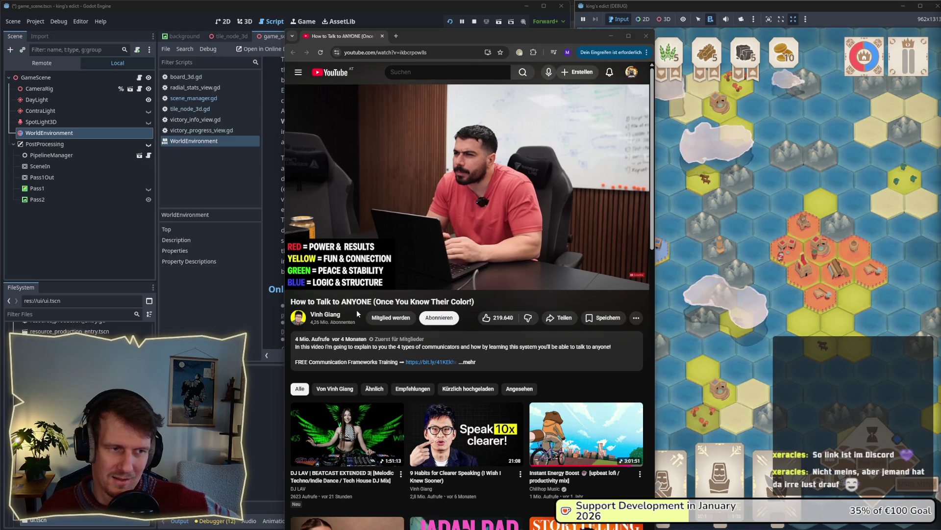
pyautogui.moveTo(368, 259)
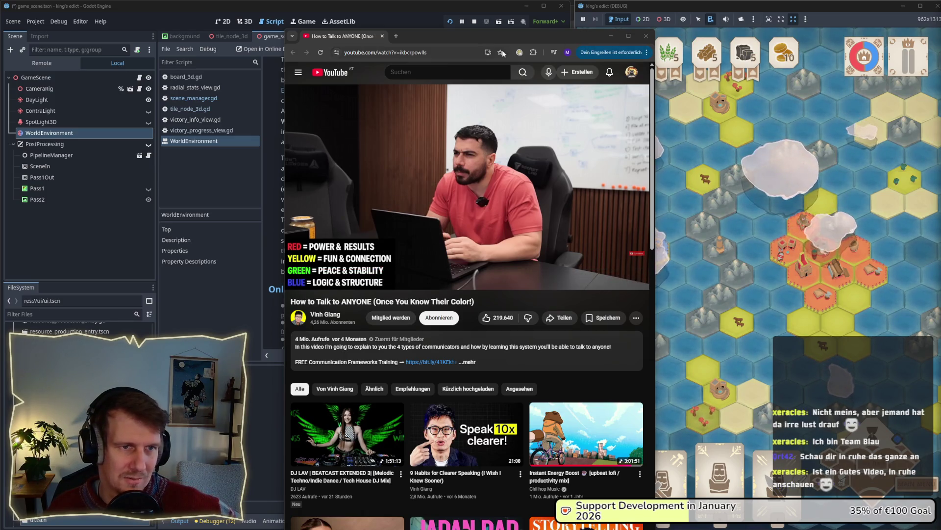
pyautogui.hotkey('ctrl', 'd')
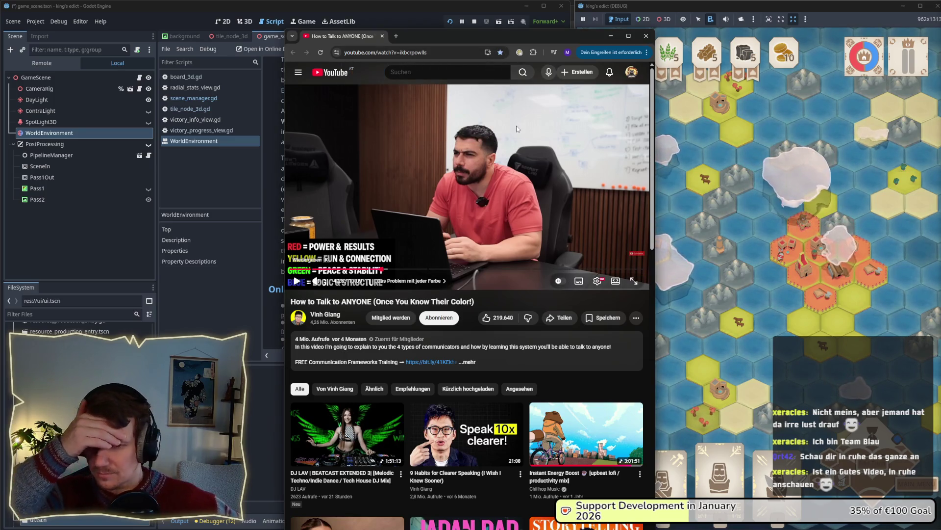
pyautogui.click(645, 36)
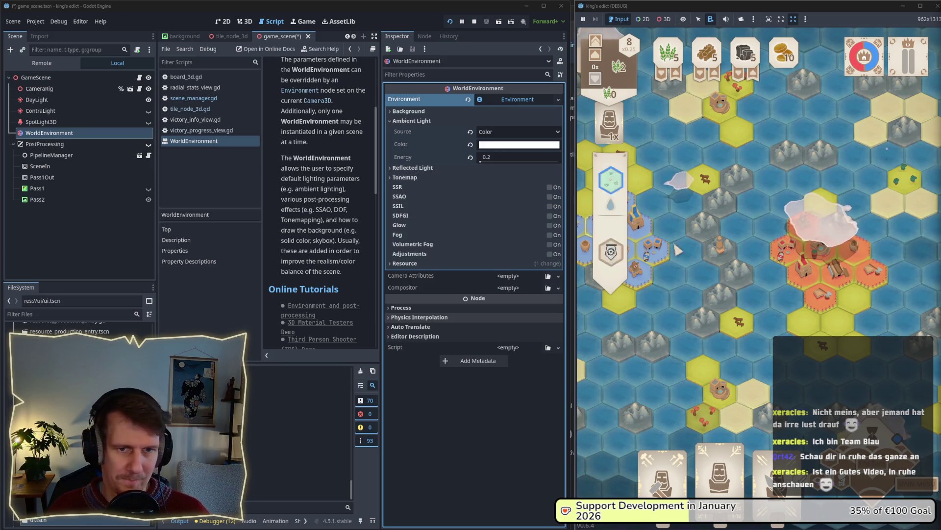
# - Set the WorldEnvironment ambient light source to Sky and reset its energy to 1.0
pyautogui.press('d')
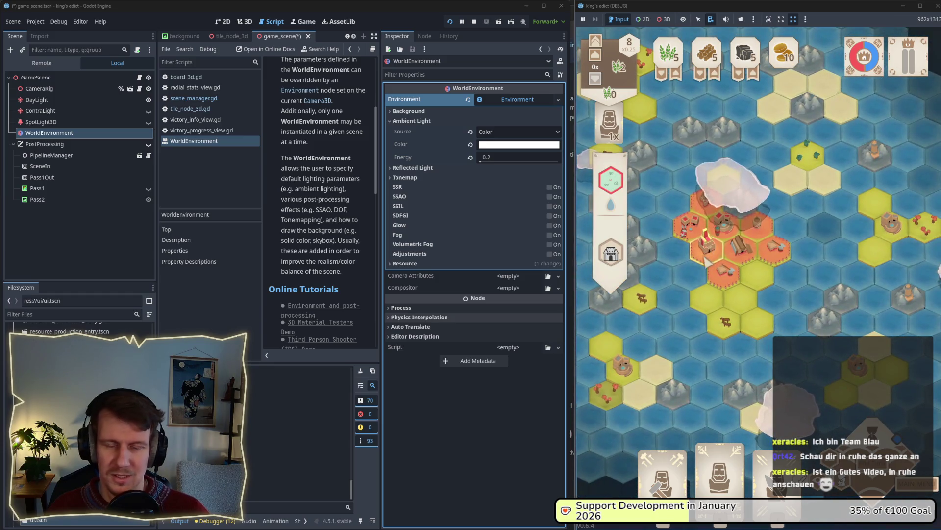
pyautogui.press('a')
pyautogui.press('w')
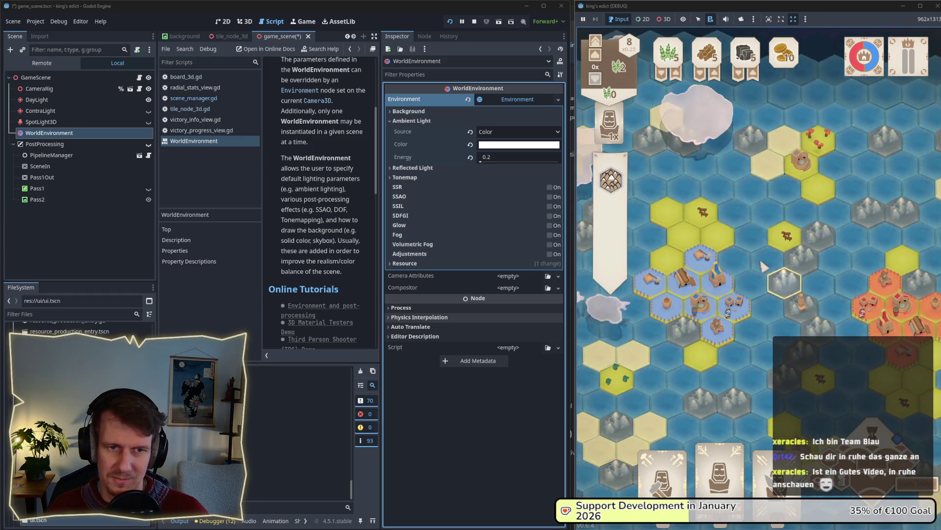
pyautogui.press('d')
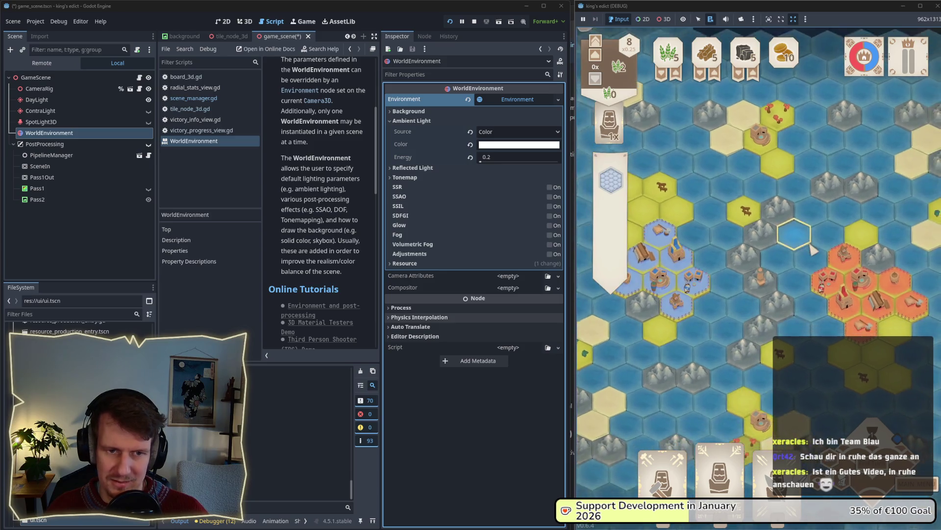
pyautogui.press('a')
pyautogui.press('s')
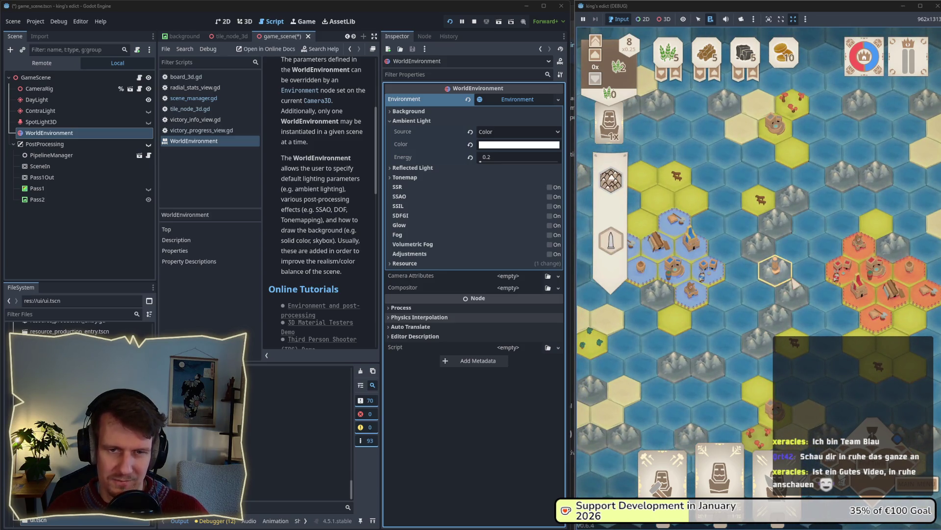
pyautogui.click(484, 134)
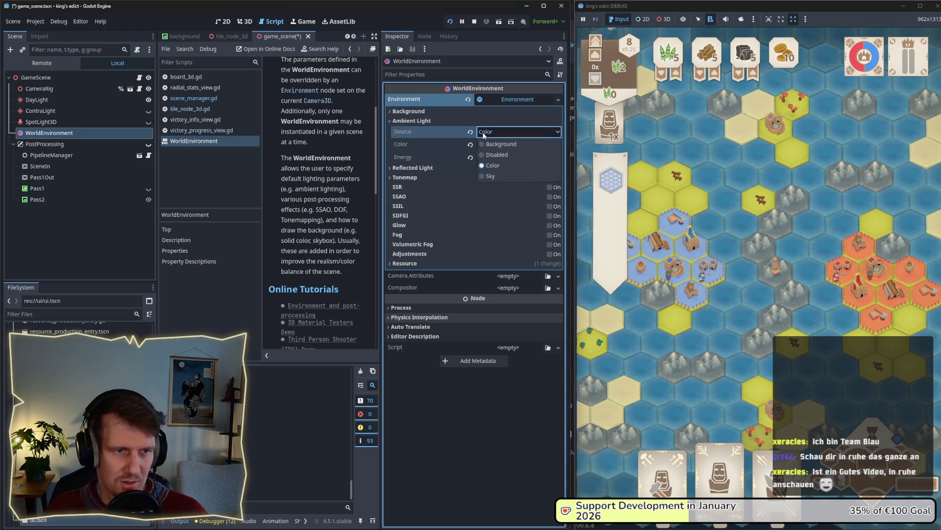
pyautogui.click(494, 174)
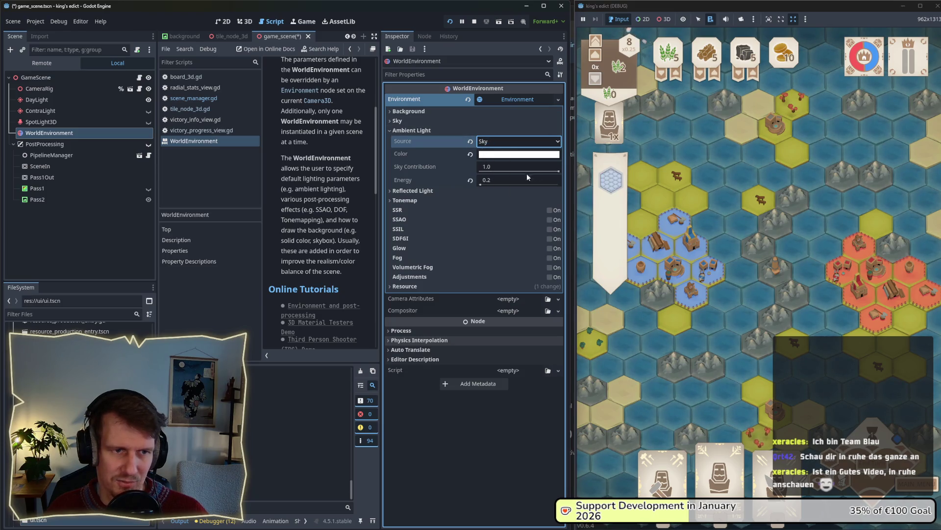
pyautogui.moveTo(482, 184); pyautogui.dragTo(555, 178)
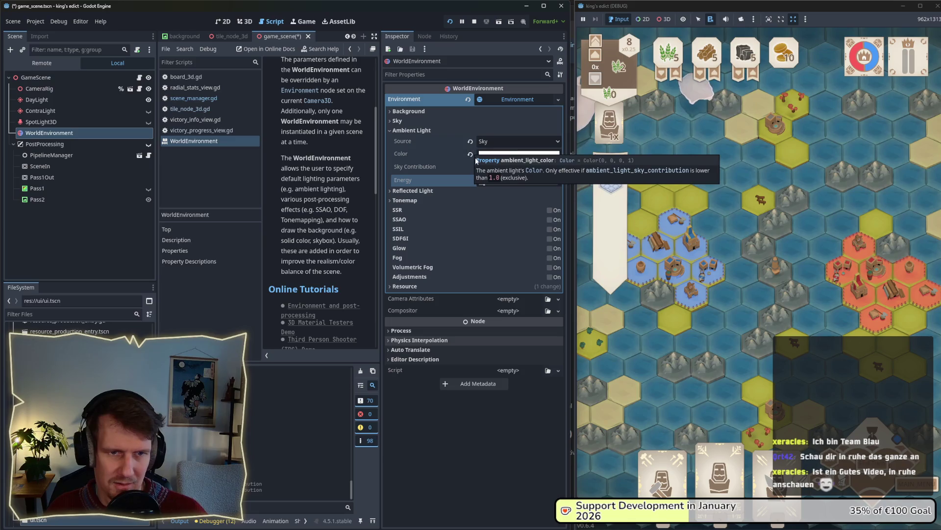
pyautogui.moveTo(484, 185); pyautogui.dragTo(491, 186)
pyautogui.click(469, 179)
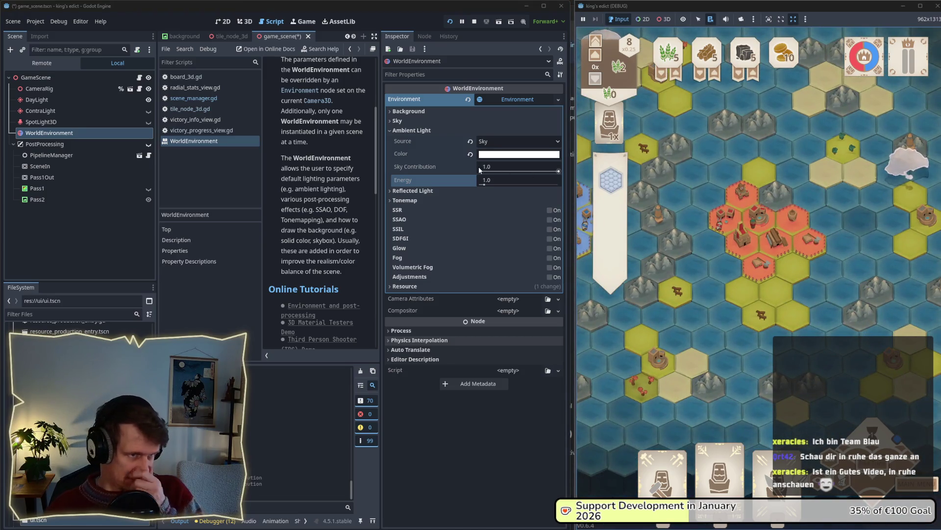
# - Adjust the DayLight node's Light energy to 0.989, then check a hex tile in the game
pyautogui.click(90, 98)
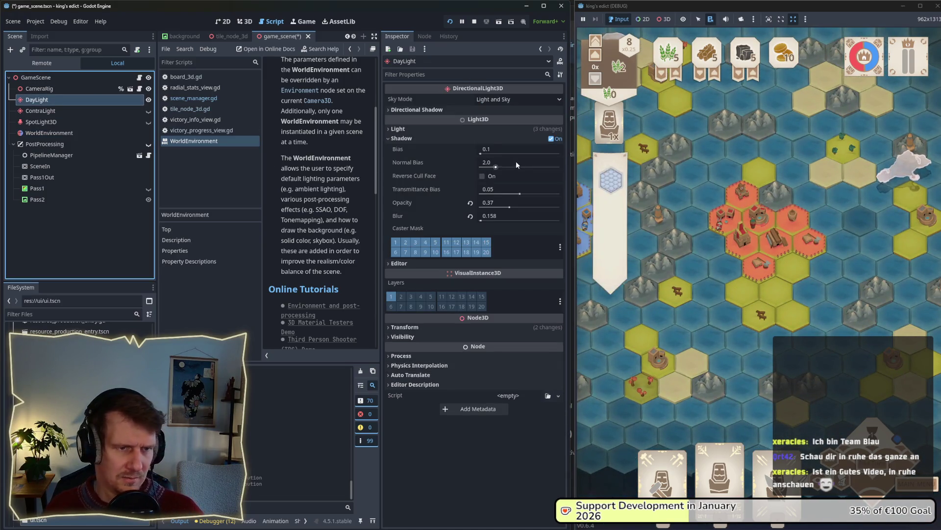
pyautogui.click(410, 138)
pyautogui.click(411, 129)
pyautogui.moveTo(486, 155); pyautogui.dragTo(486, 157)
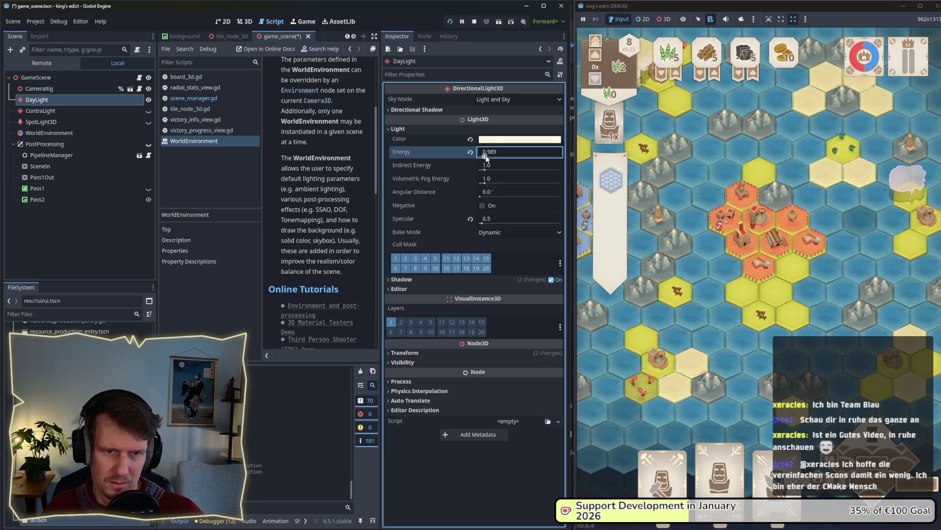
pyautogui.click(725, 218)
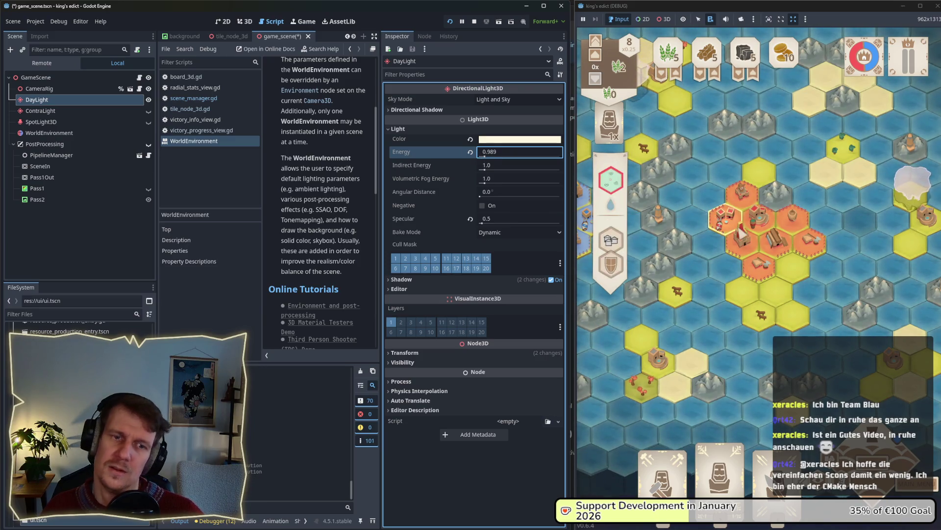
pyautogui.click(759, 250)
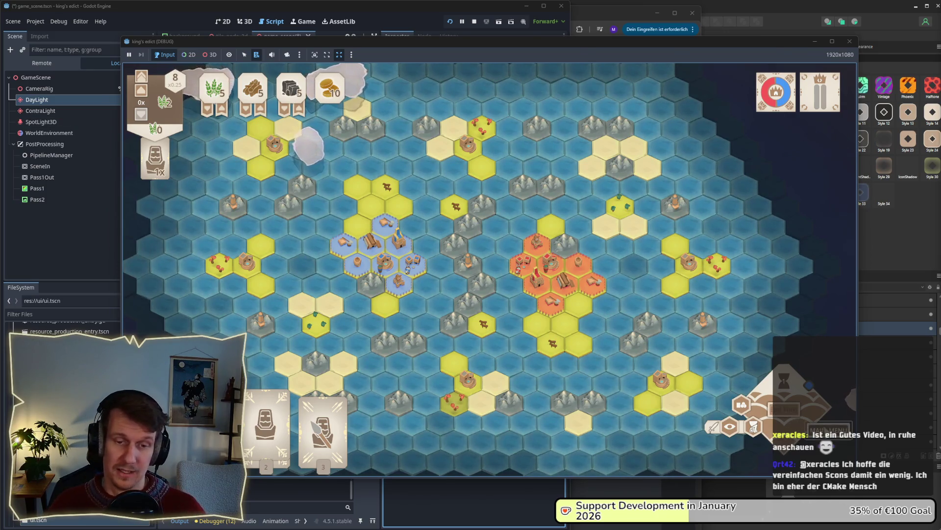
# - Leave the current match and start a new one on i_know_this_place.map
pyautogui.click(754, 427)
pyautogui.click(466, 231)
pyautogui.click(505, 201)
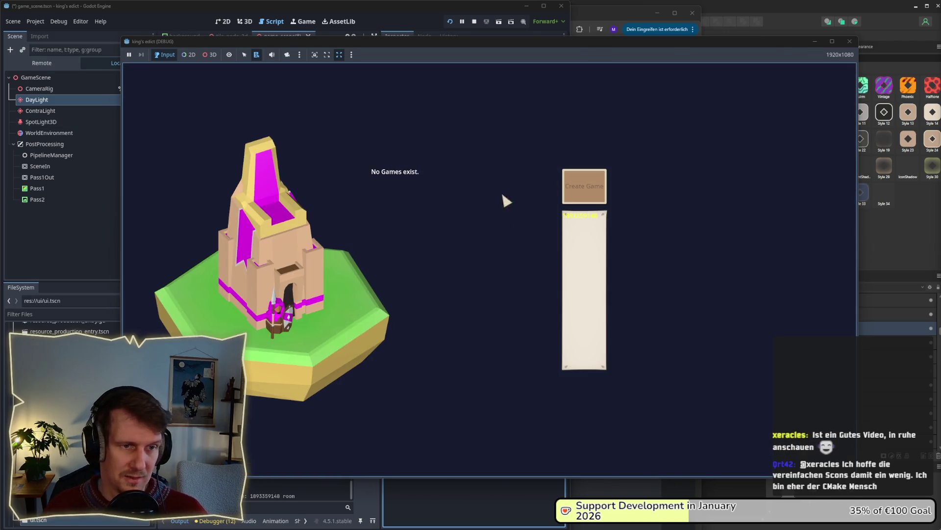
pyautogui.click(591, 186)
pyautogui.click(593, 106)
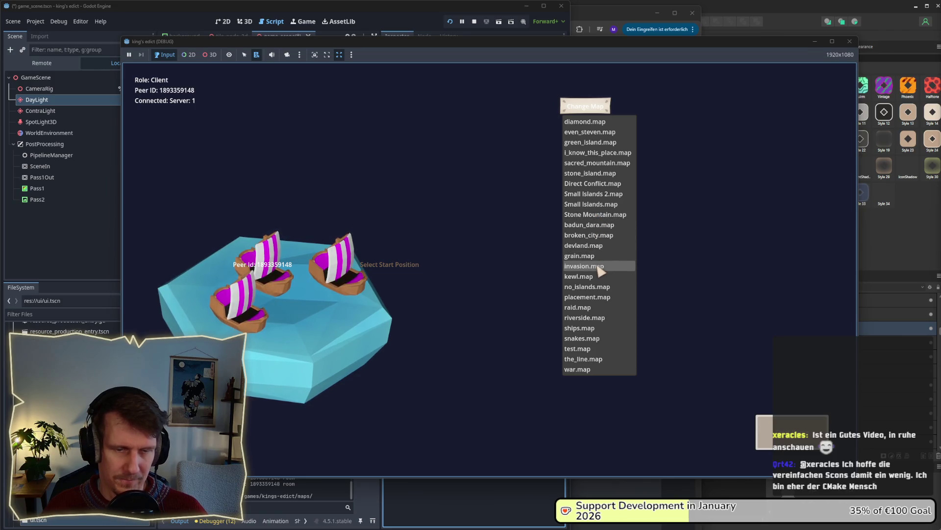
pyautogui.click(592, 153)
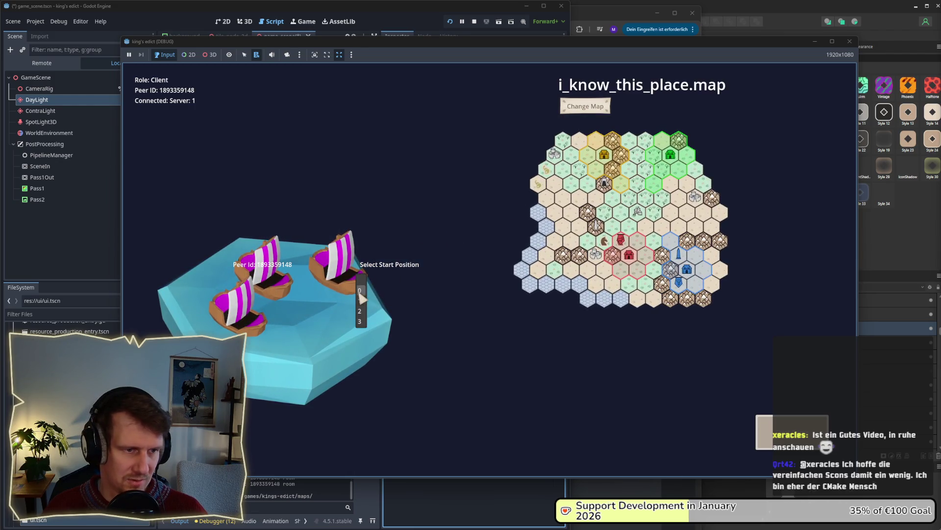
pyautogui.click(361, 296)
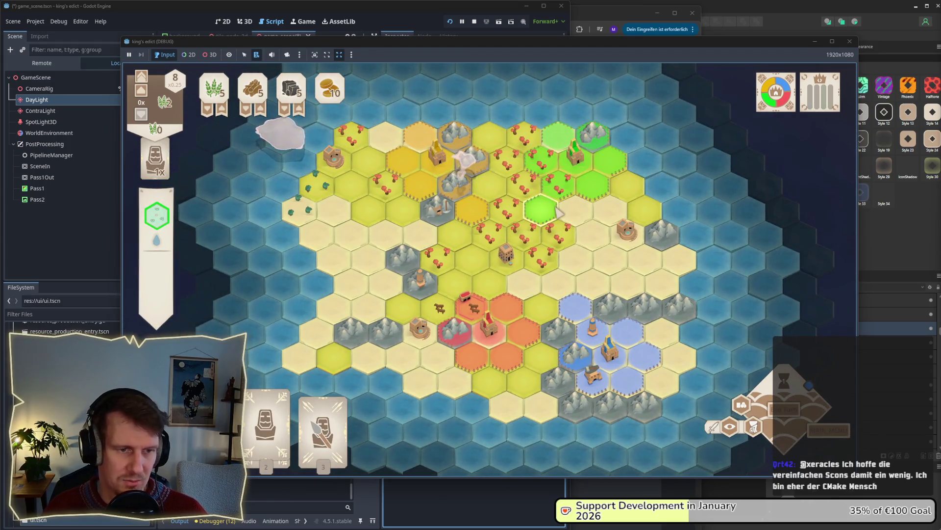
# - Restart the game and start a multiplayer match on Small Islands 2.map
pyautogui.press('Escape')
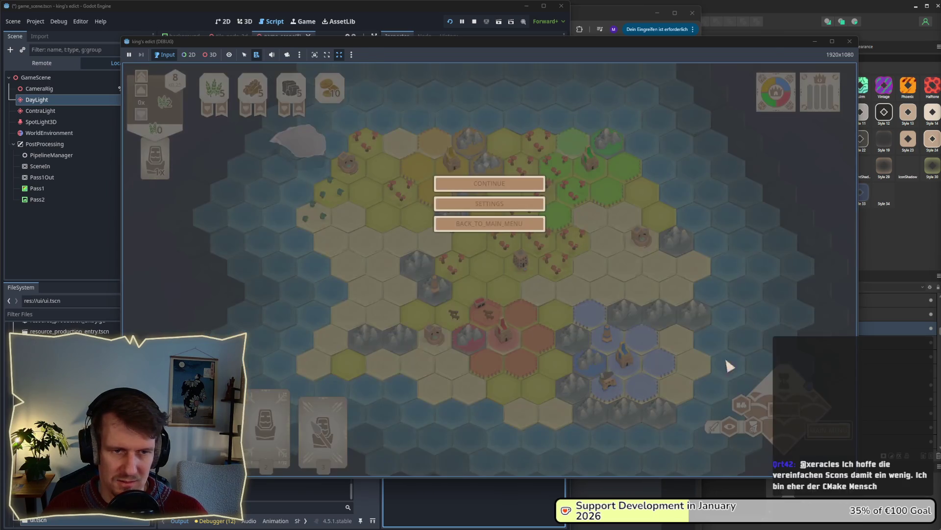
pyautogui.click(512, 224)
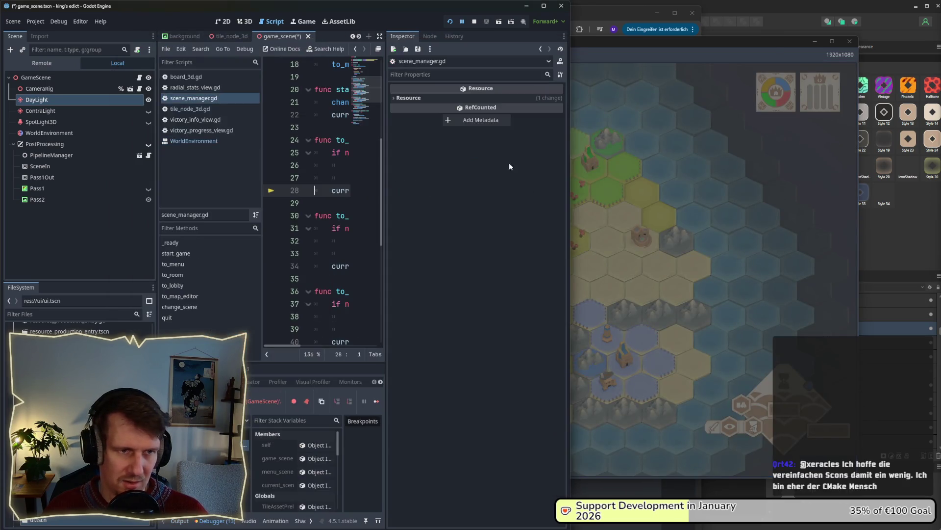
pyautogui.click(475, 21)
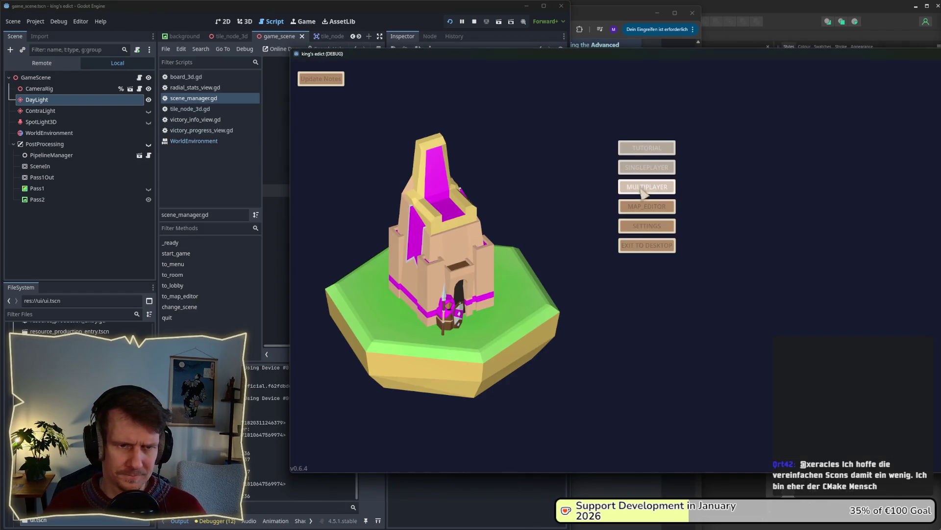
pyautogui.click(646, 186)
pyautogui.click(750, 102)
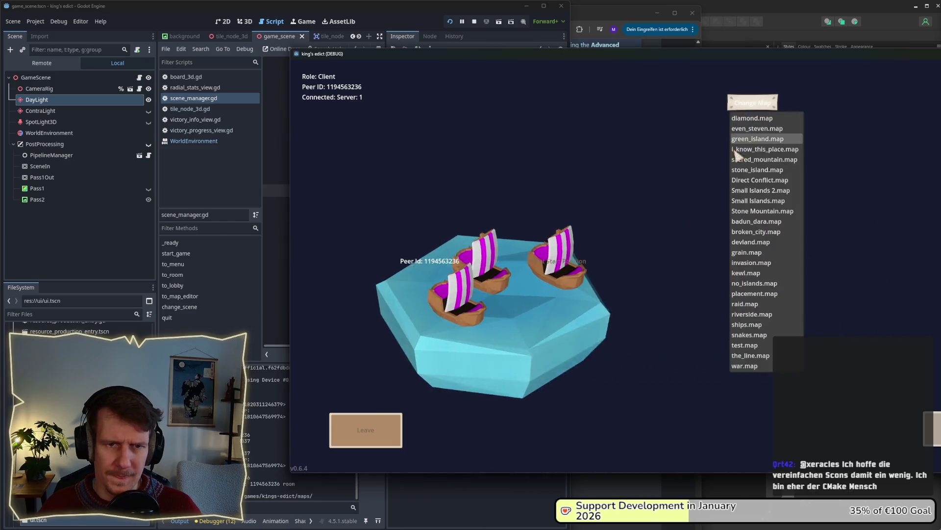
pyautogui.click(738, 191)
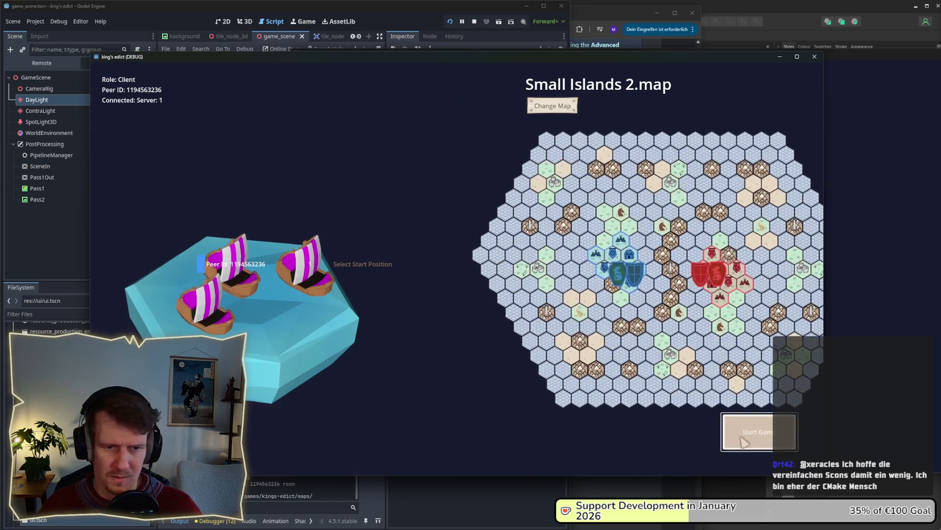
pyautogui.click(625, 257)
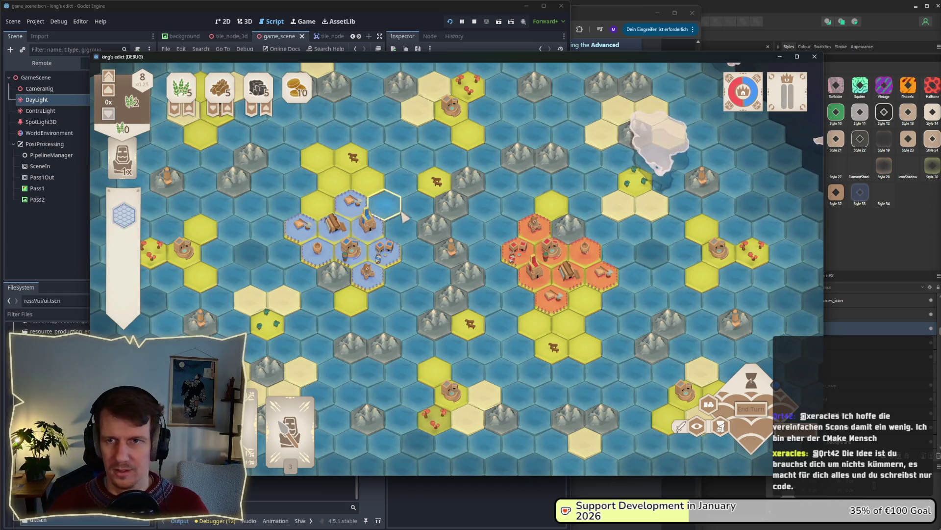
pyautogui.hotkey('alt', 'Tab')
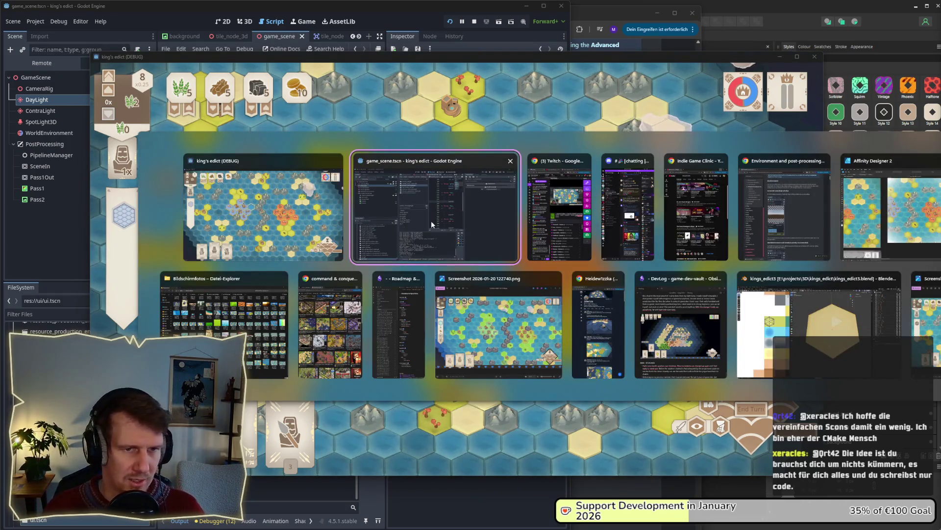
# - Select the 'UI -> Karten & Farben' task line in the Obsidian GameDev notes, then return to the game
pyautogui.click(399, 323)
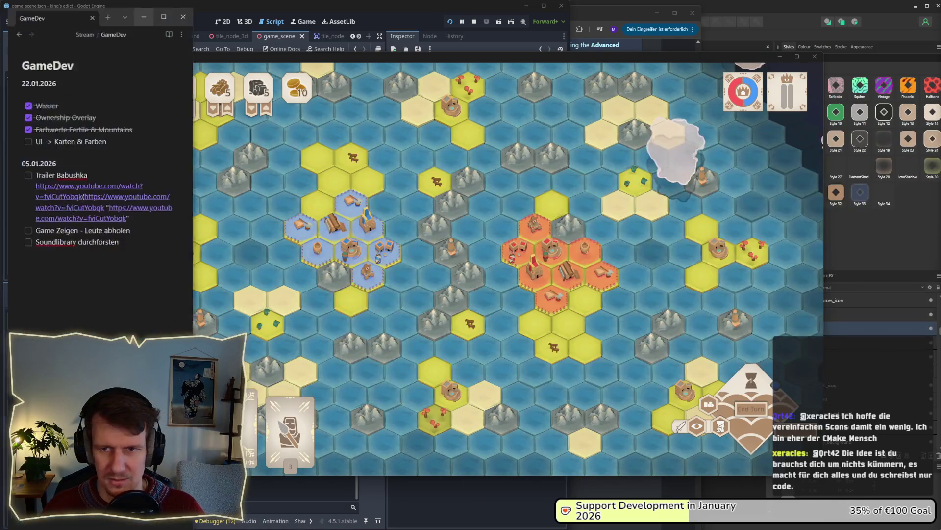
pyautogui.moveTo(75, 136); pyautogui.dragTo(29, 136)
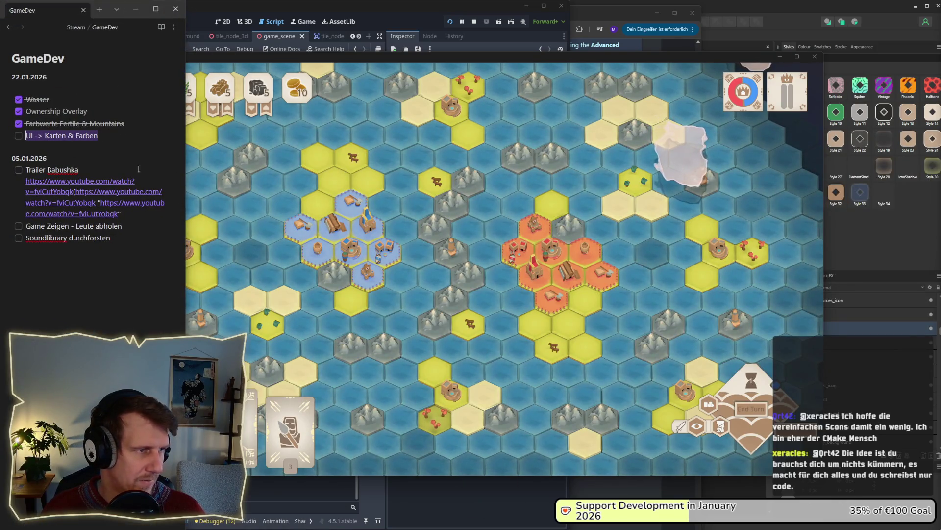
pyautogui.click(287, 209)
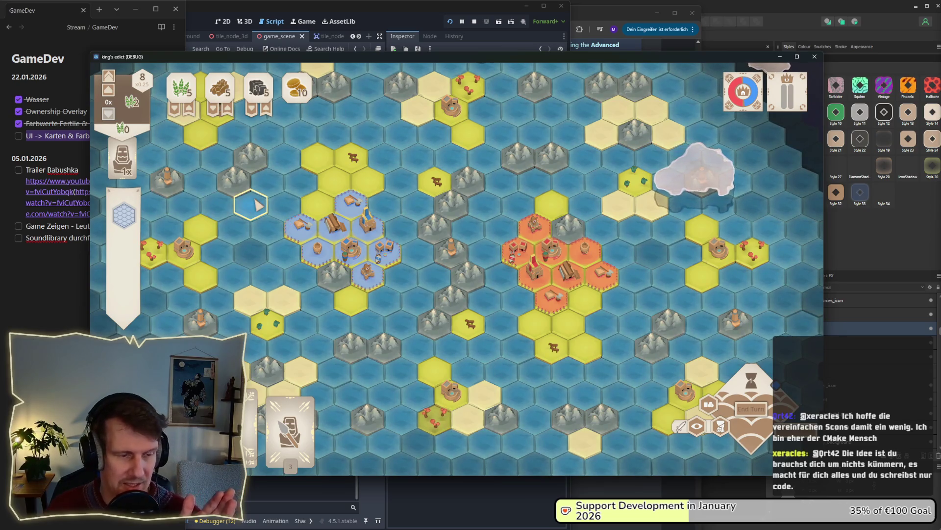
pyautogui.hotkey('alt', 'Tab')
pyautogui.hotkey('alt', 'Tab')
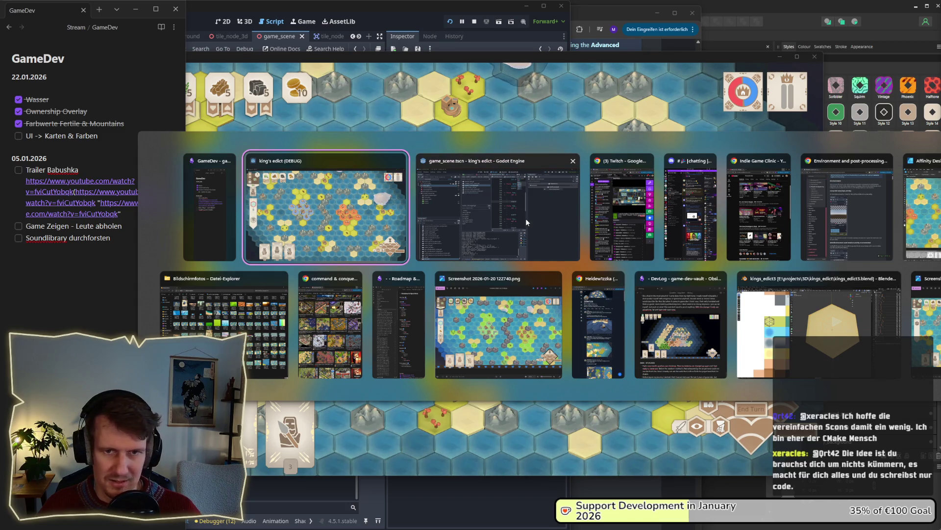
# - Hide the hex map image in the screen_flare artboard and re-export it, replacing screen_flare.png
pyautogui.click(922, 211)
pyautogui.scroll(-3, 405, 279)
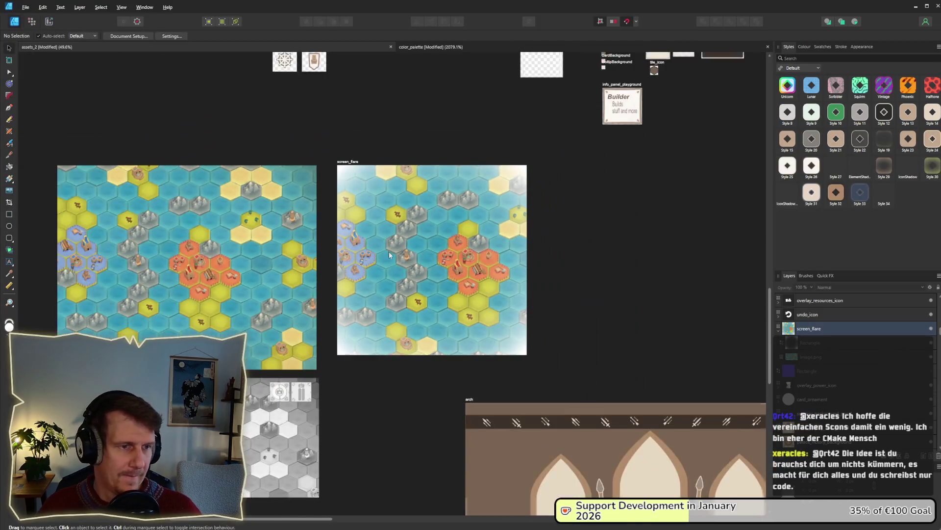
pyautogui.click(934, 343)
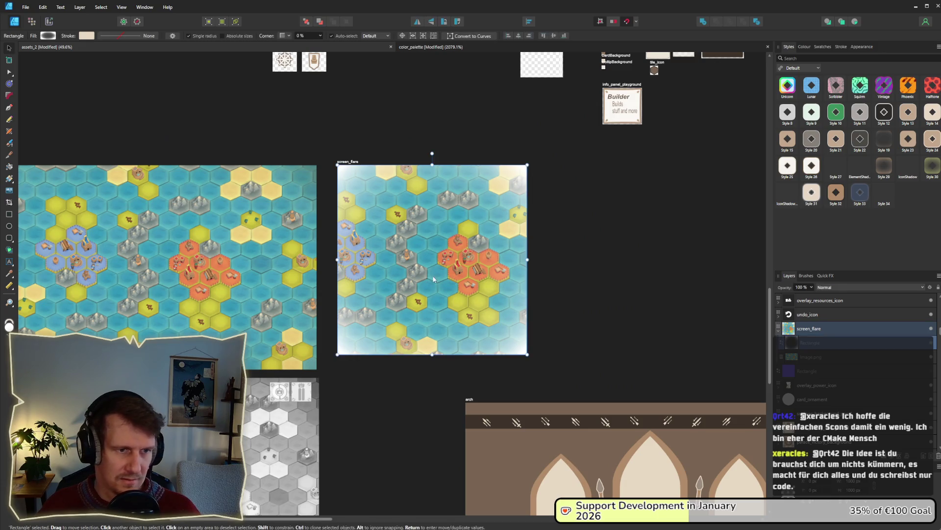
pyautogui.click(931, 357)
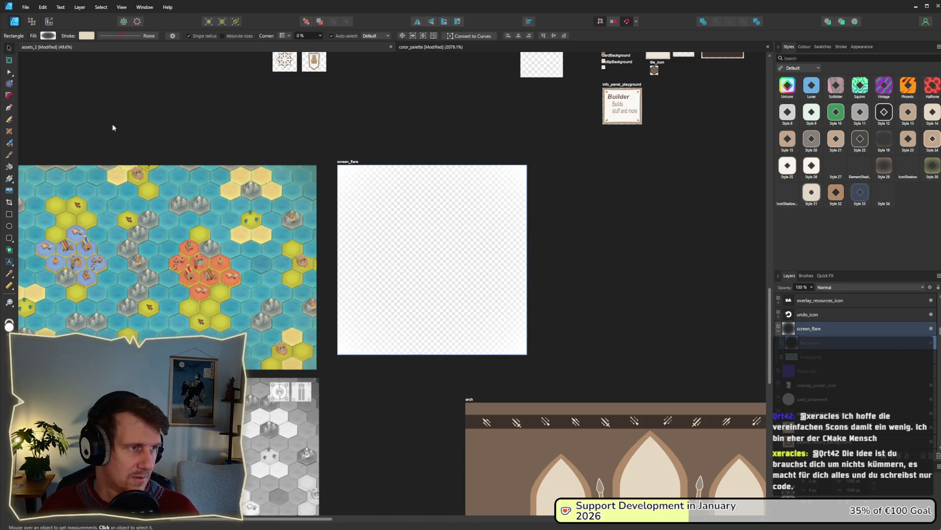
pyautogui.click(49, 21)
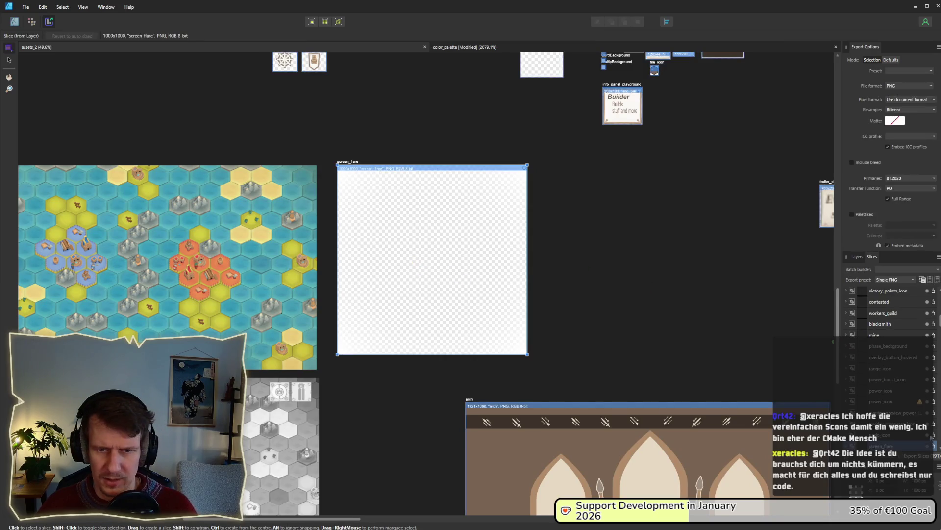
pyautogui.click(935, 448)
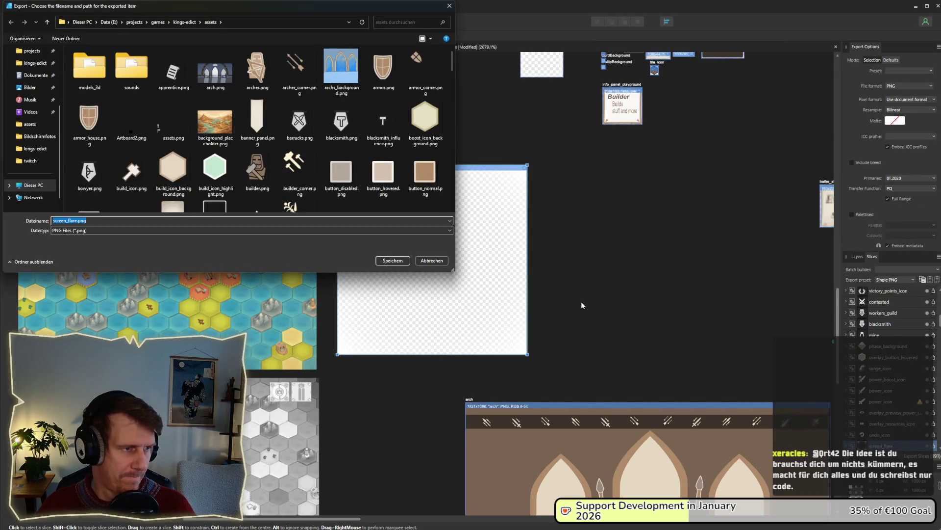
pyautogui.press('Return')
pyautogui.press('Return')
pyautogui.hotkey('alt', 'Tab')
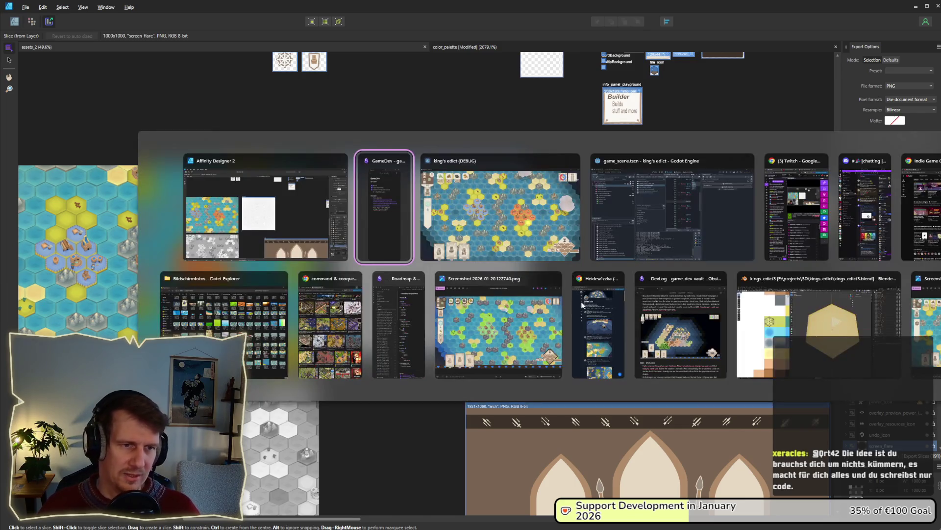
pyautogui.hotkey('alt', 'Tab')
pyautogui.hotkey('alt', 'Tab')
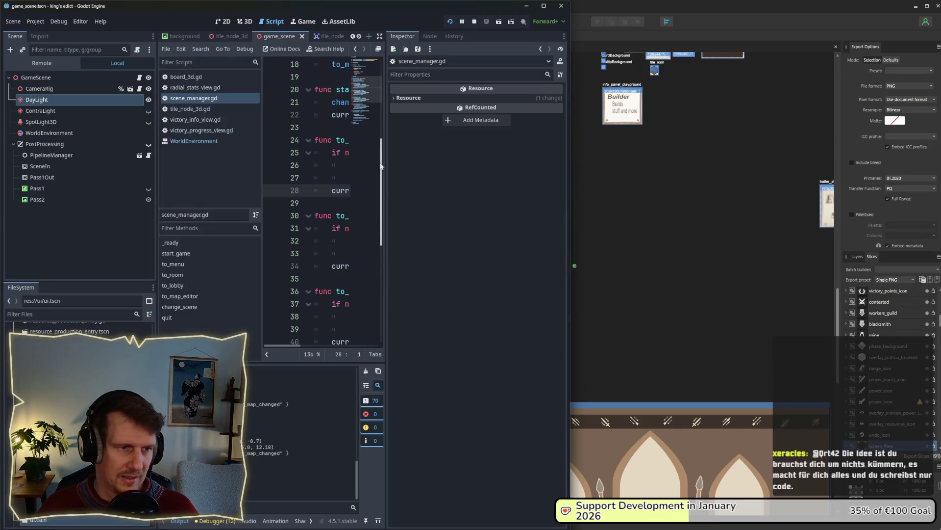
# - Widen the editor to full width, stop the running game with F8, and open the ui scene
pyautogui.moveTo(571, 196); pyautogui.dragTo(940, 214)
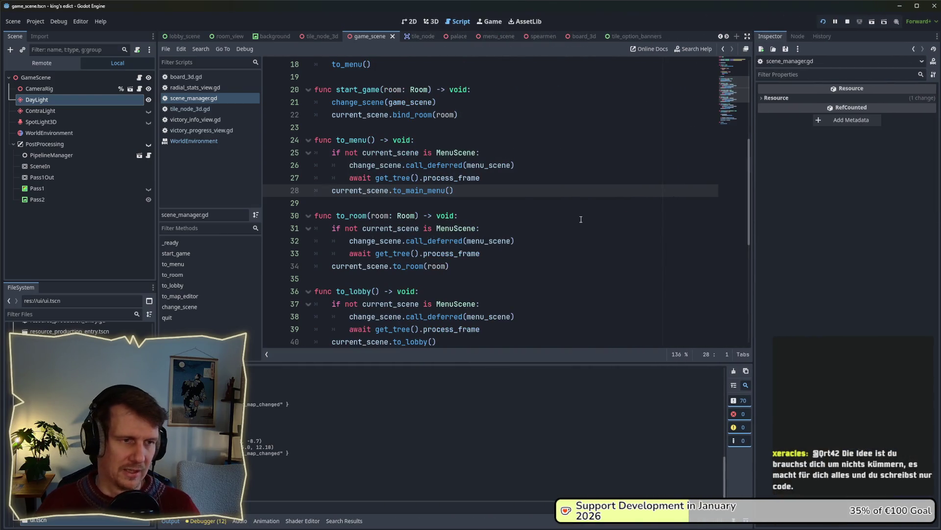
pyautogui.hotkey('alt', 'Tab')
pyautogui.hotkey('alt', 'Tab')
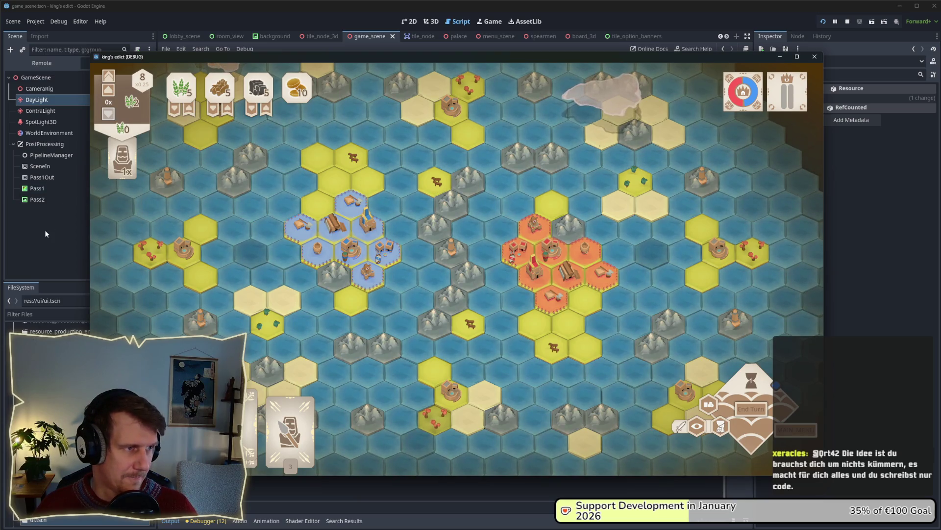
pyautogui.press('F8')
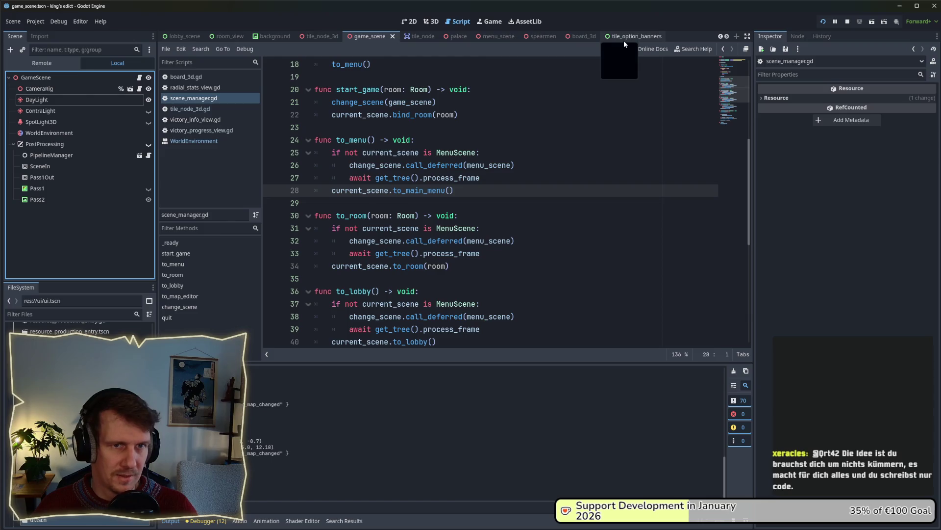
pyautogui.click(727, 37)
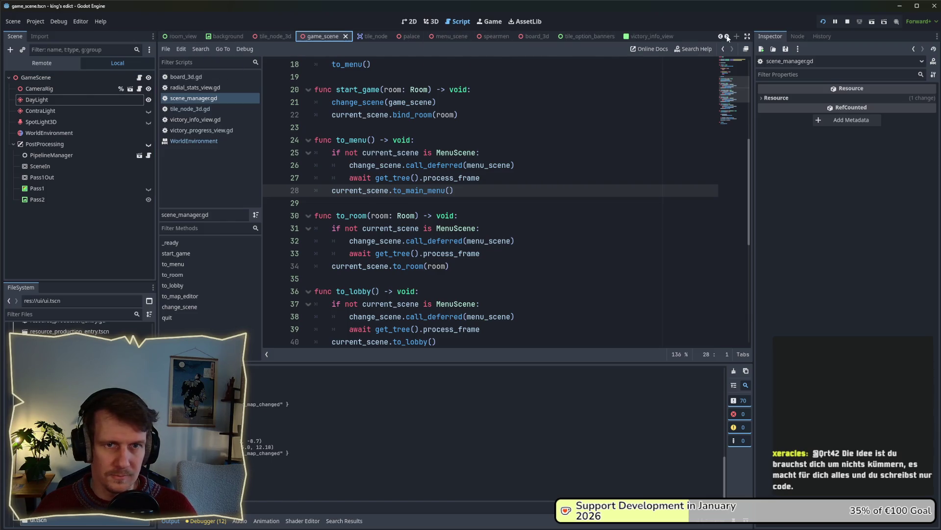
pyautogui.click(721, 37)
pyautogui.click(722, 37)
pyautogui.click(721, 37)
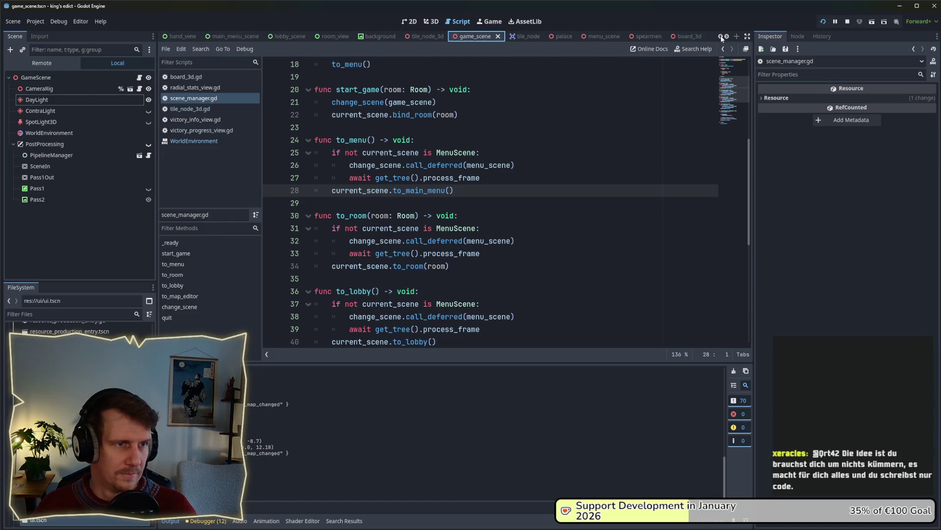
pyautogui.click(721, 36)
pyautogui.click(169, 36)
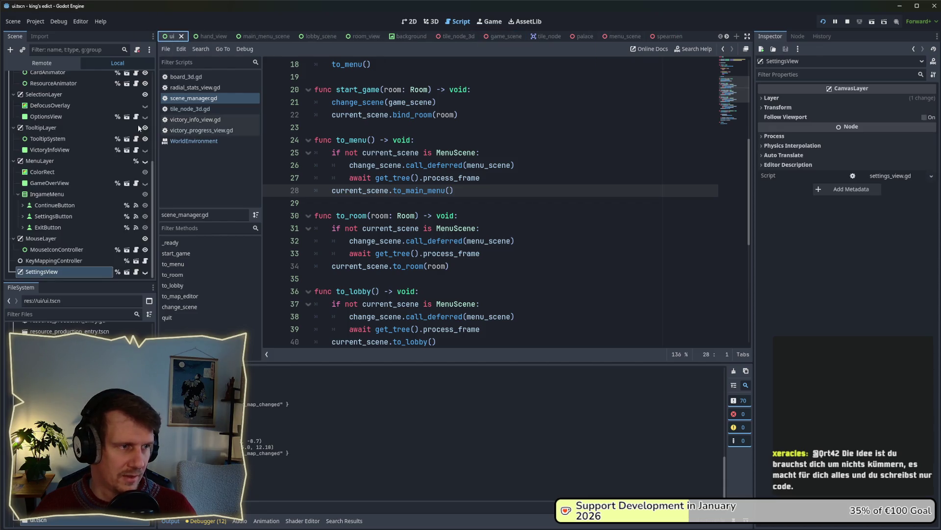
# - Select the TextureRect node in the ui scene's 2D view and inspect its Modulate colour
pyautogui.scroll(5, 69, 140)
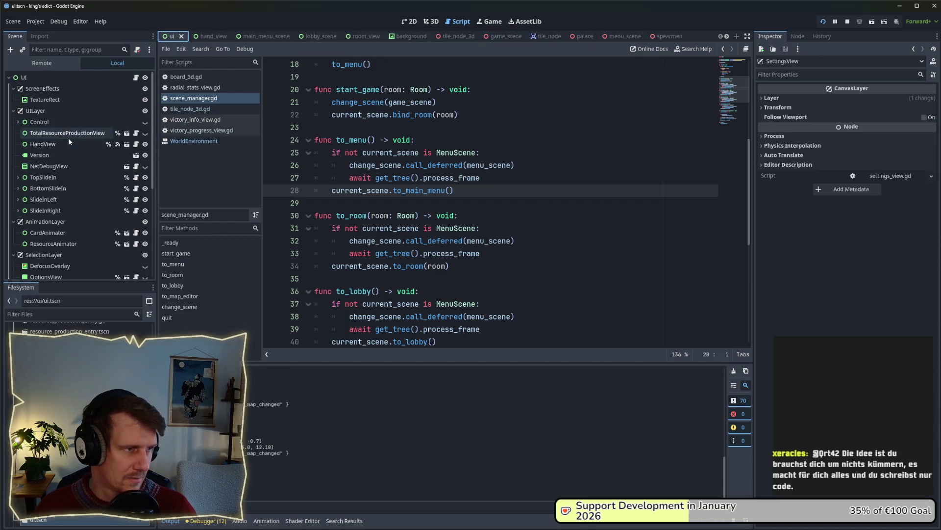
pyautogui.click(67, 100)
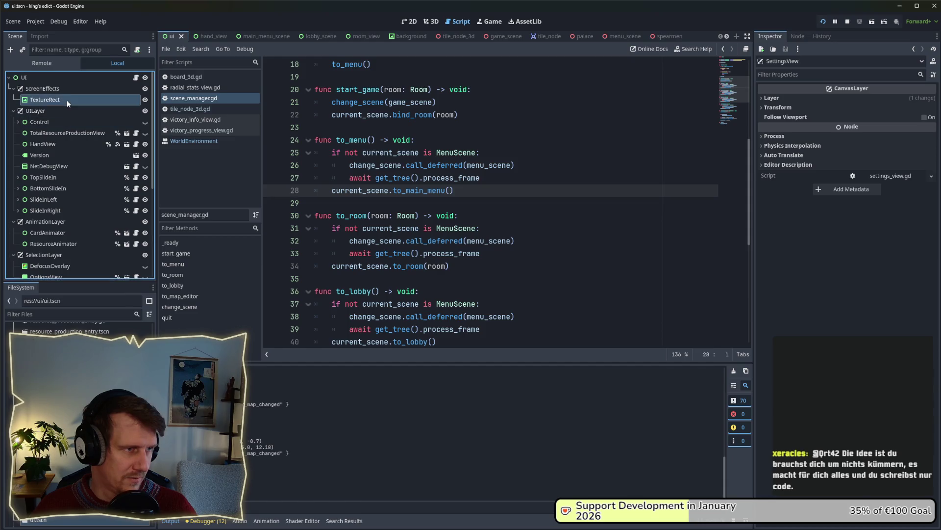
pyautogui.click(414, 21)
pyautogui.click(890, 407)
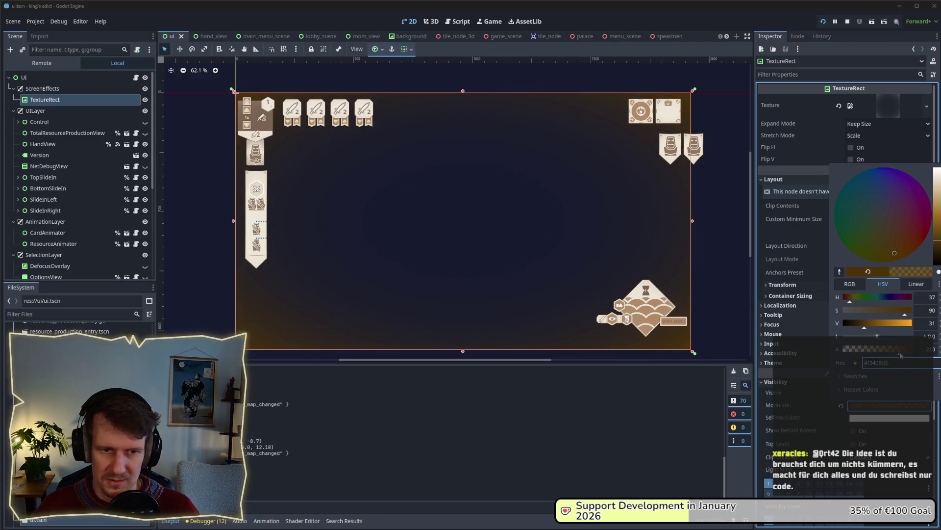
pyautogui.hotkey('alt', 'Tab')
pyautogui.hotkey('alt', 'Tab')
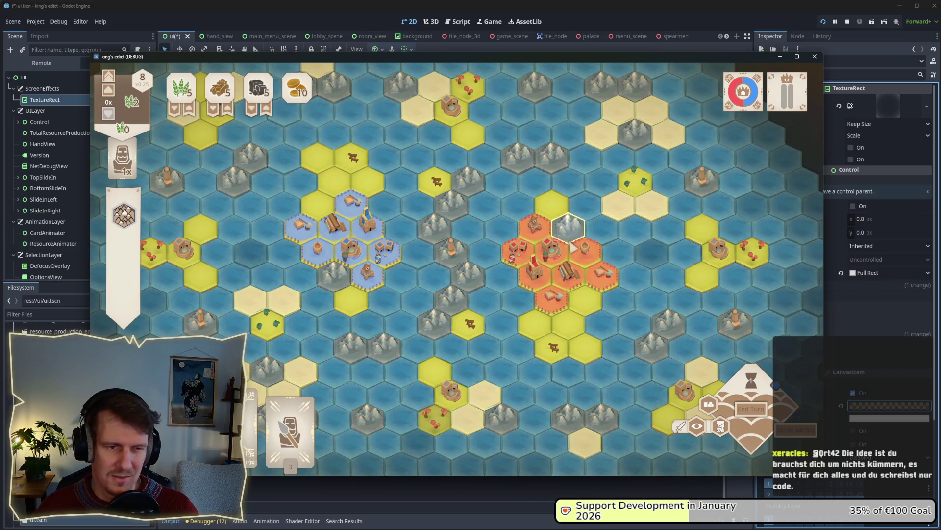
pyautogui.hotkey('alt', 'Tab')
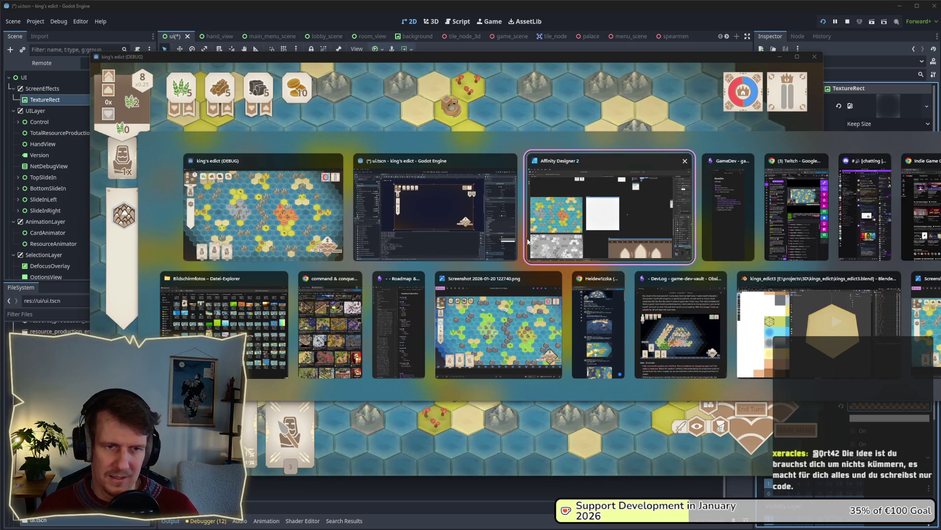
pyautogui.click(470, 238)
# - Tint the TextureRect Modulate dark greyish blue (H 226, S 40, V 32), checking it in-game
pyautogui.click(872, 405)
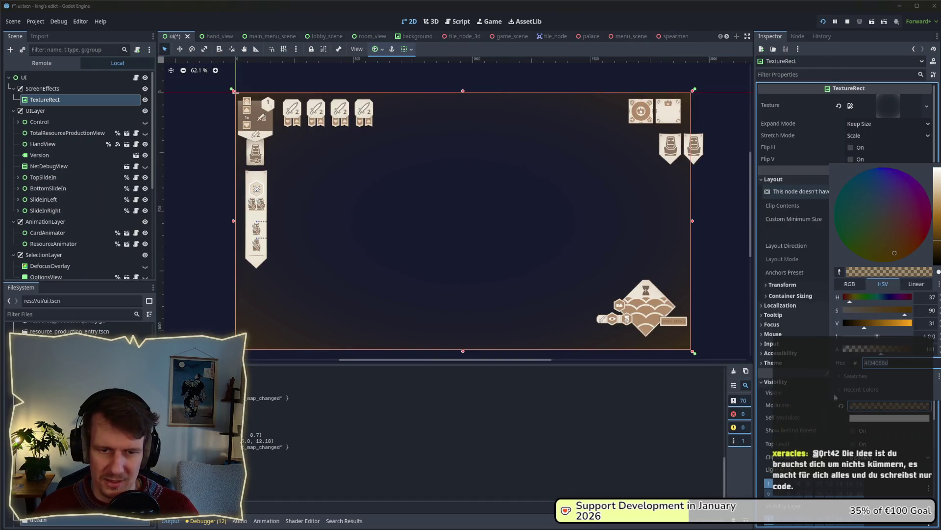
pyautogui.click(884, 196)
pyautogui.moveTo(884, 195)
pyautogui.mouseDown()
pyautogui.moveTo(875, 199)
pyautogui.moveTo(883, 199)
pyautogui.mouseUp()
pyautogui.hotkey('alt', 'Tab')
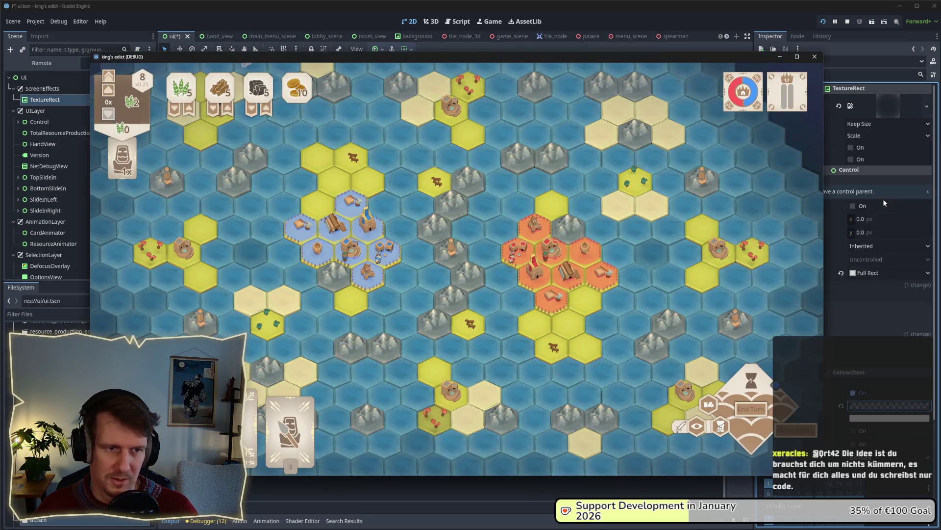
pyautogui.moveTo(676, 238)
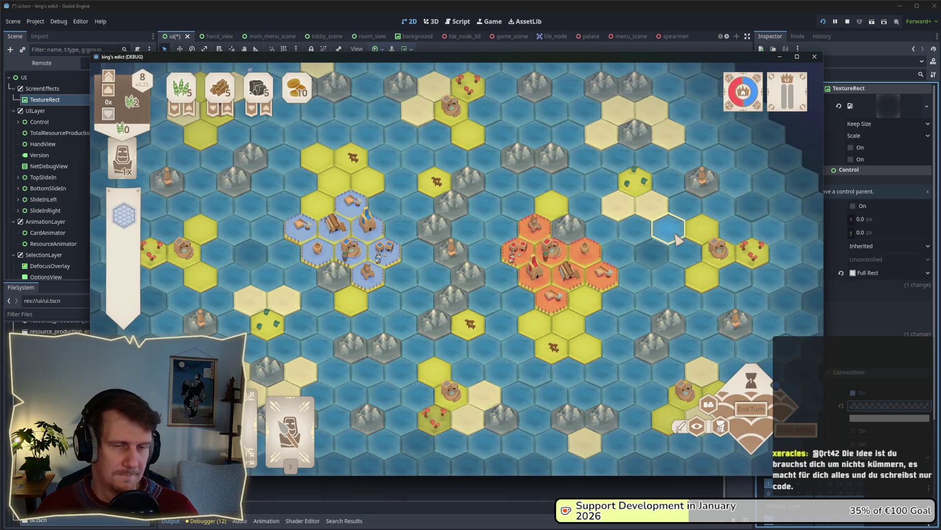
pyautogui.scroll(-2, 613, 241)
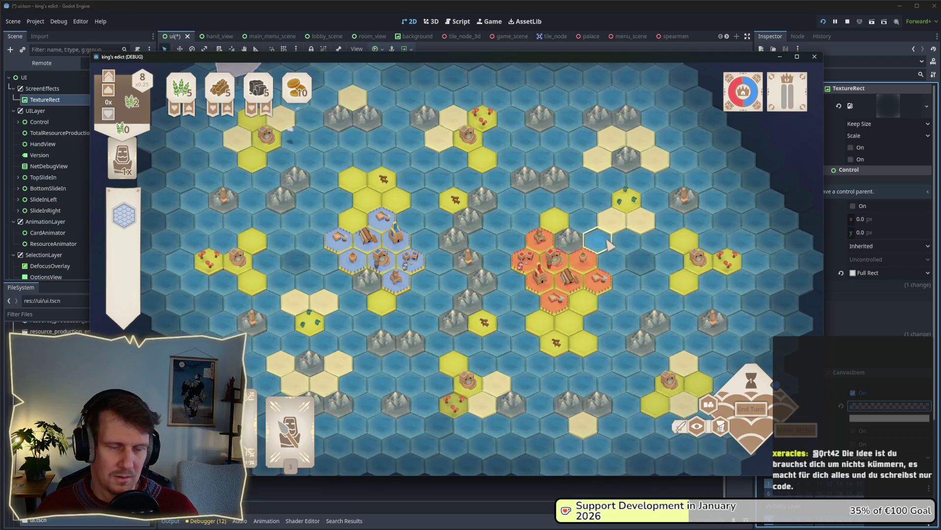
pyautogui.hotkey('alt', 'Tab')
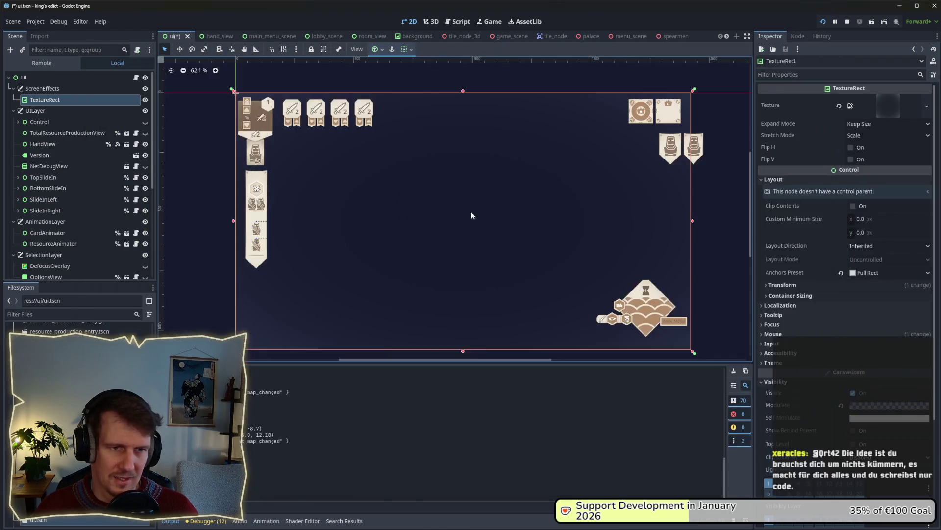
pyautogui.click(878, 405)
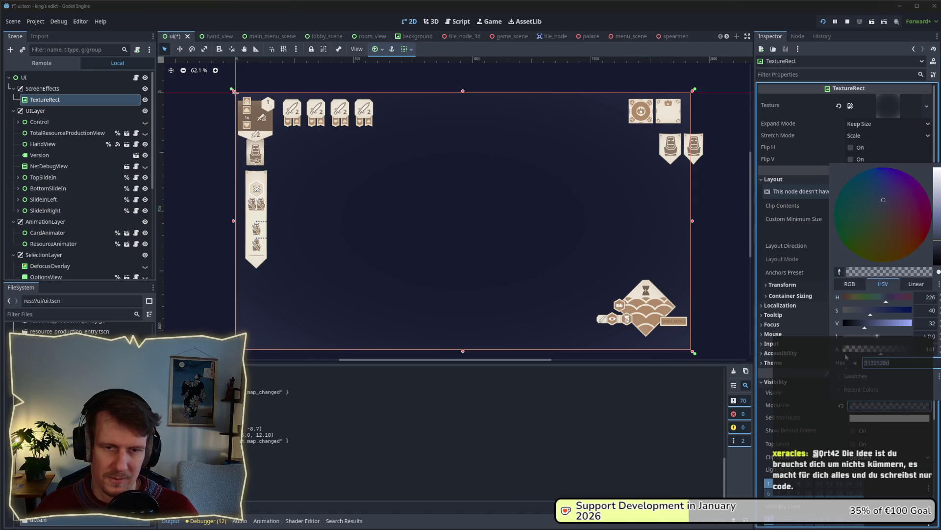
pyautogui.hotkey('alt', 'Tab')
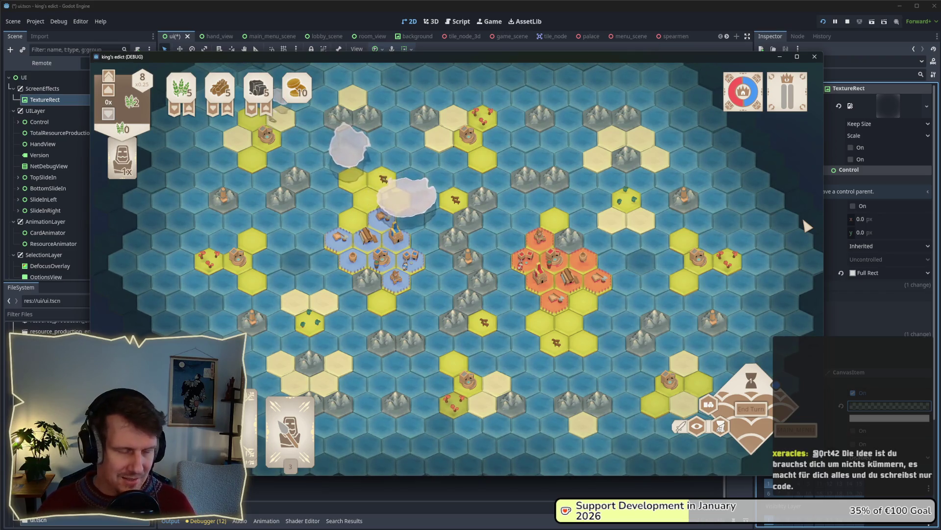
pyautogui.hotkey('alt', 'Tab')
pyautogui.press('Tab')
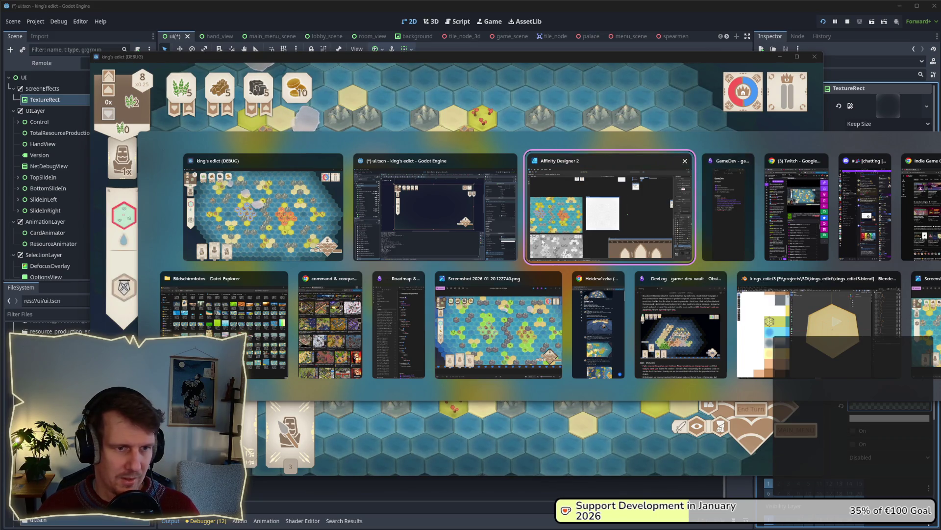
pyautogui.click(496, 234)
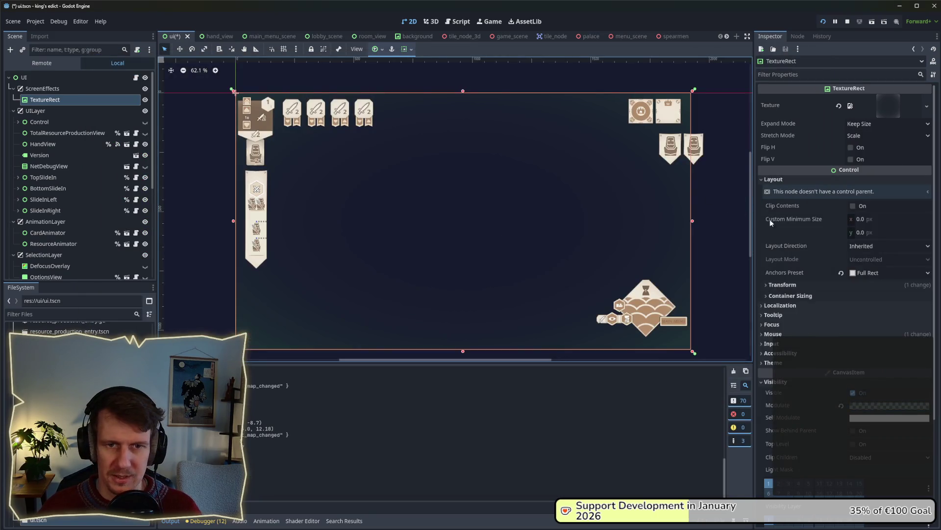
# - Preview the overlay texture and change the TextureRect Modulate to a reddish tint
pyautogui.click(887, 107)
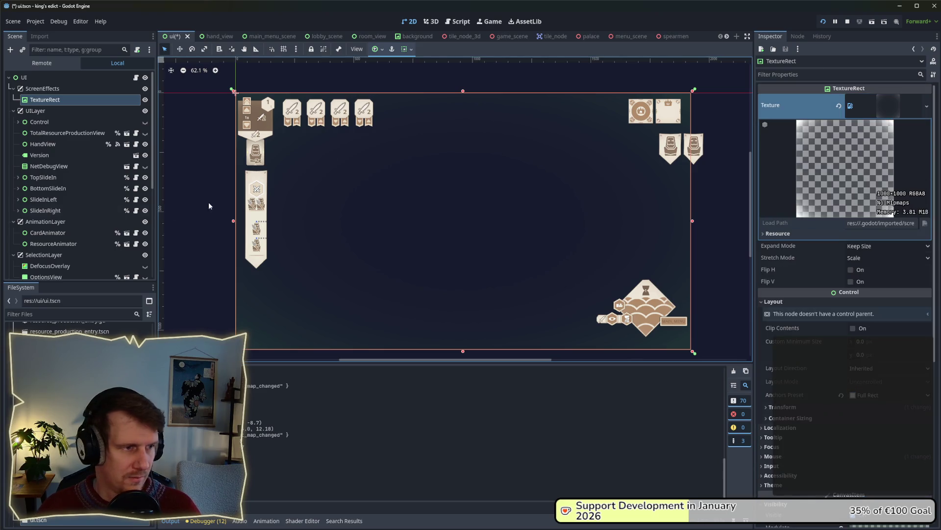
pyautogui.click(53, 101)
pyautogui.scroll(-3, 821, 363)
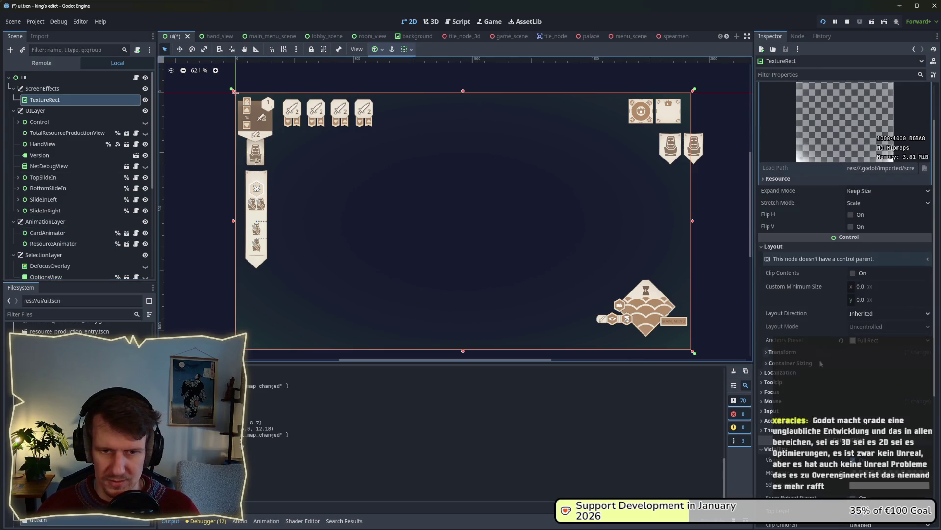
pyautogui.scroll(-5, 885, 375)
pyautogui.click(880, 267)
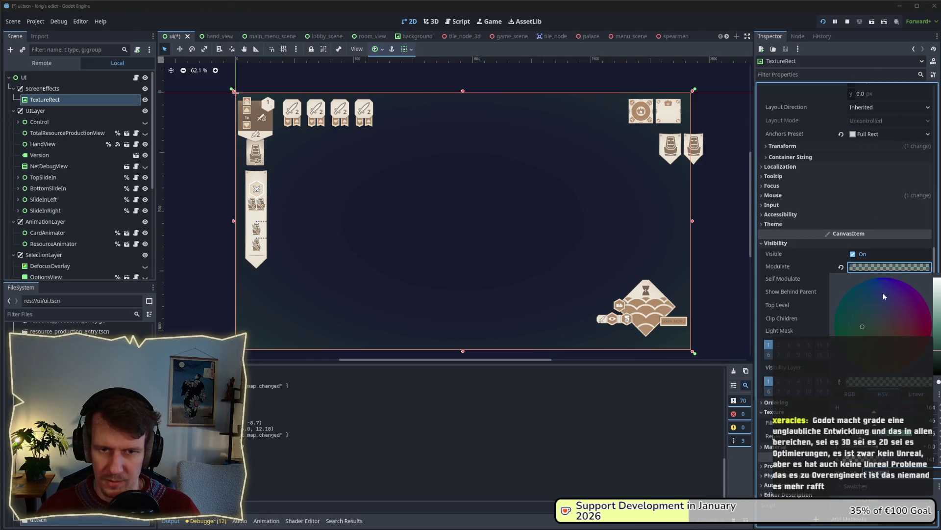
pyautogui.click(900, 338)
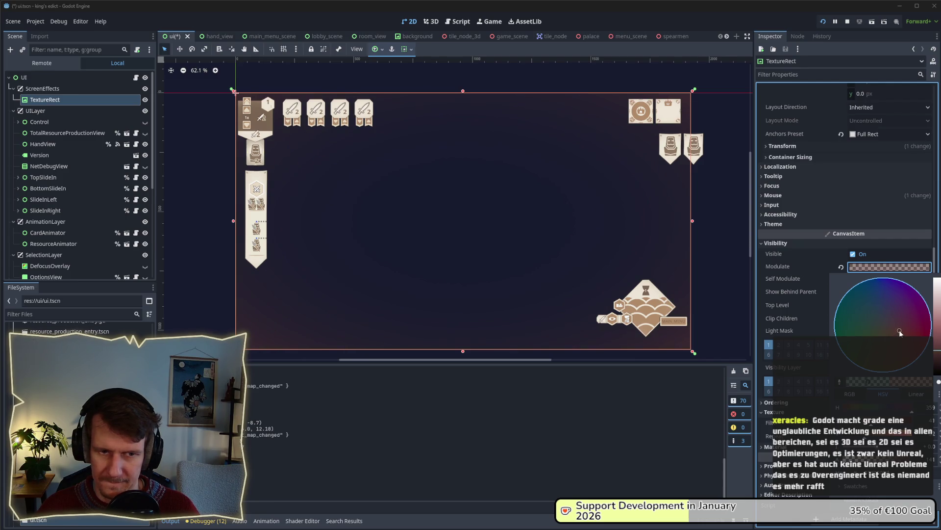
# - Review the reddish overlay tint in the running game, revisiting the Modulate picker in between
pyautogui.hotkey('alt', 'Tab')
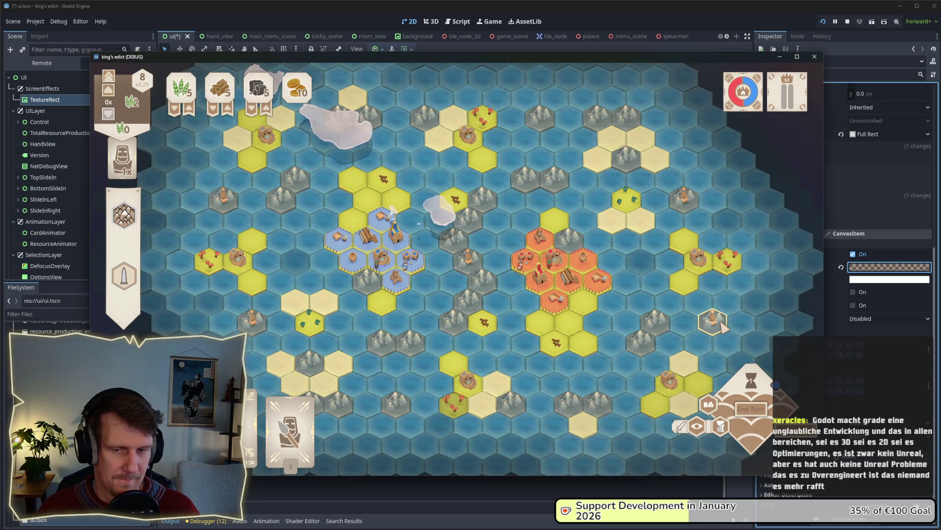
pyautogui.scroll(-1, 610, 281)
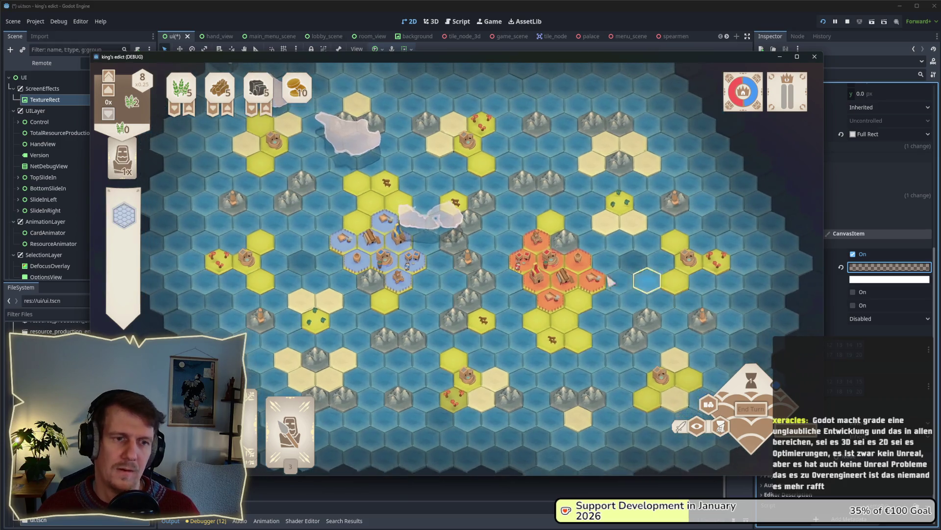
pyautogui.scroll(1, 611, 281)
pyautogui.click(539, 273)
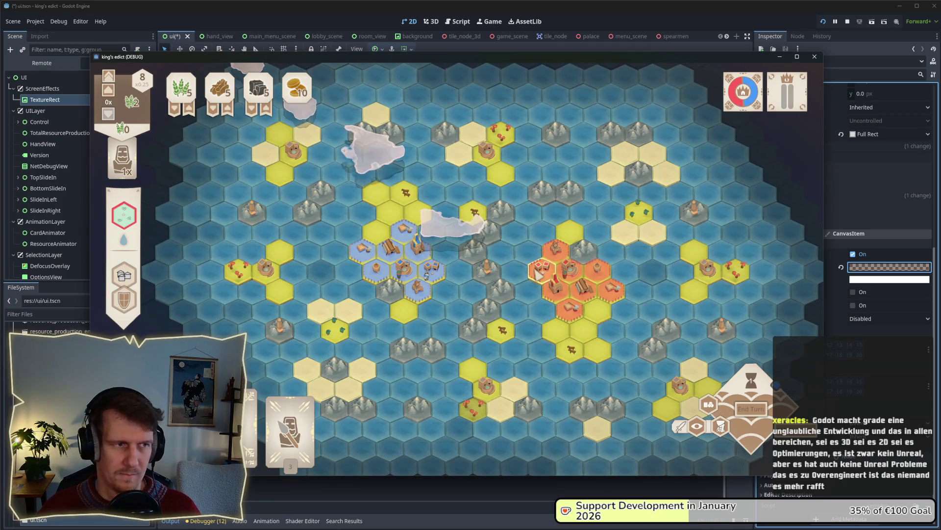
pyautogui.hotkey('alt', 'Tab')
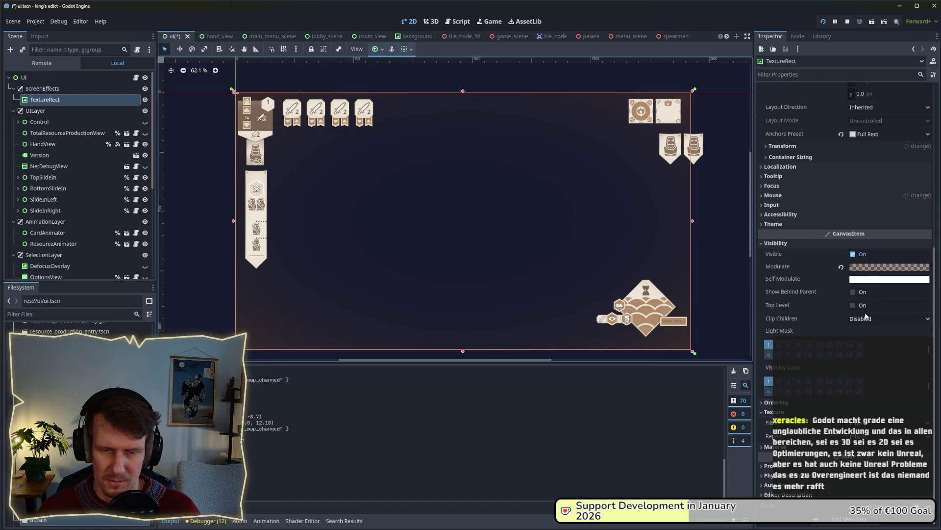
pyautogui.click(870, 269)
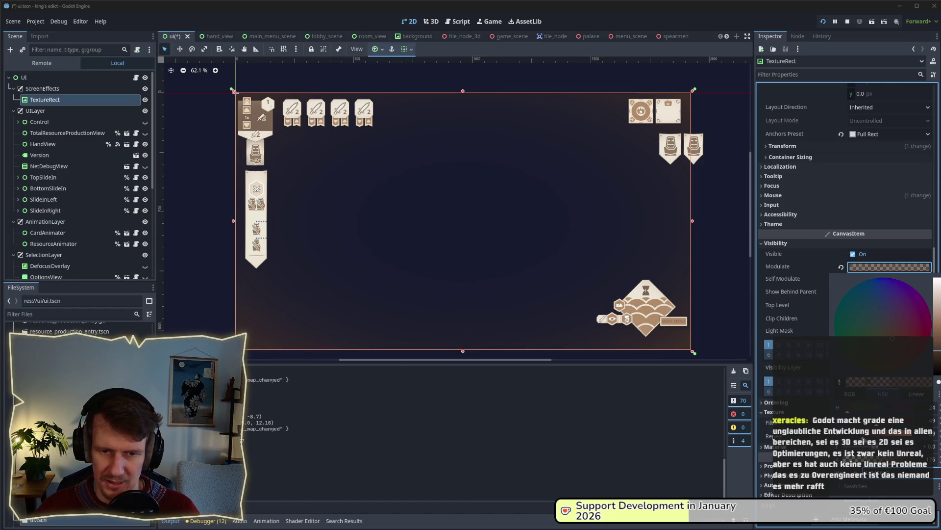
pyautogui.hotkey('alt', 'Tab')
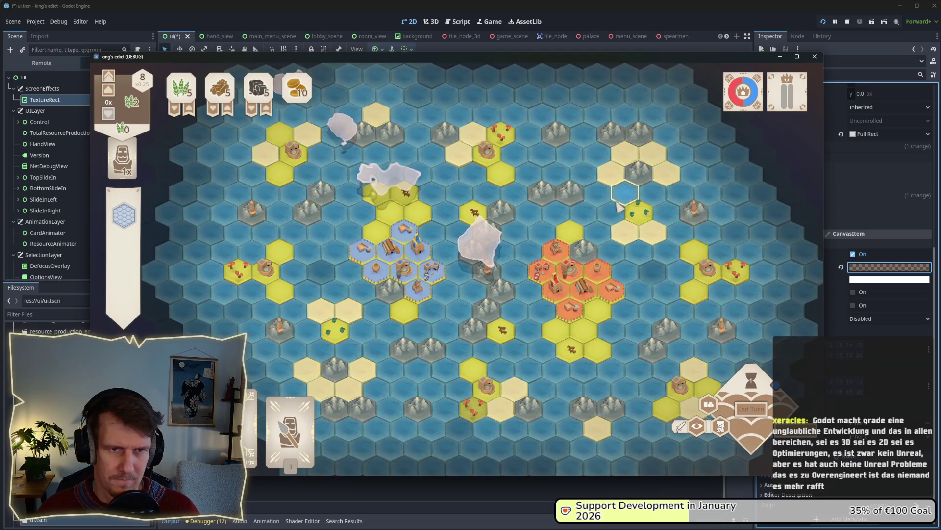
pyautogui.moveTo(619, 207); pyautogui.dragTo(626, 221)
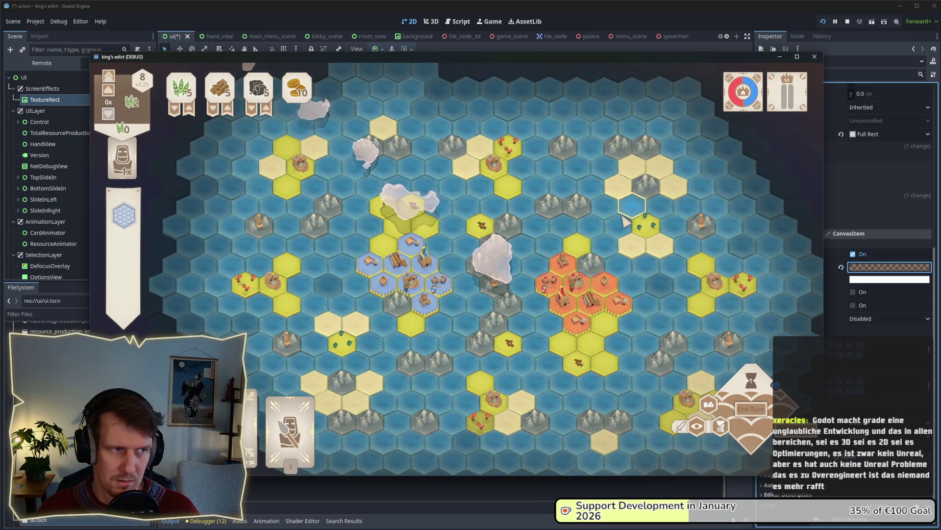
pyautogui.moveTo(793, 90)
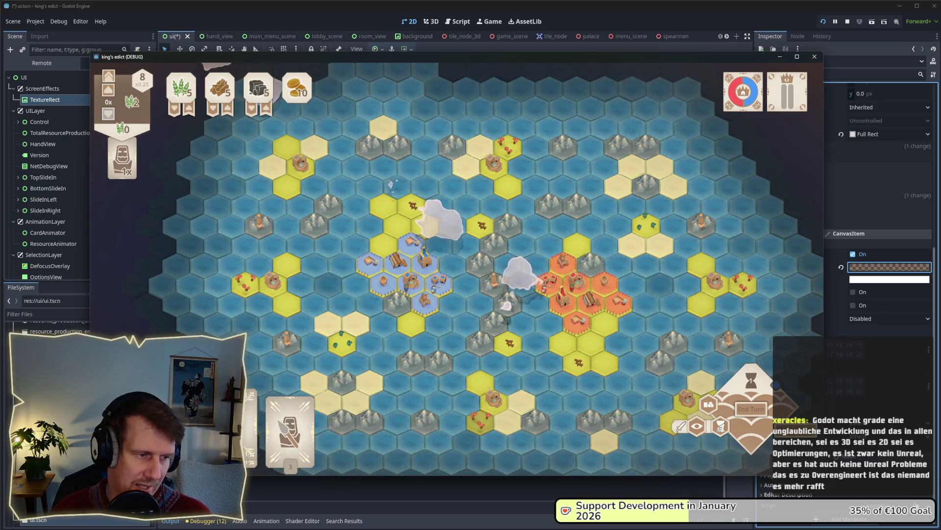
# - Darken the overlay's Modulate tint, comparing it against the running game
pyautogui.hotkey('alt', 'Tab')
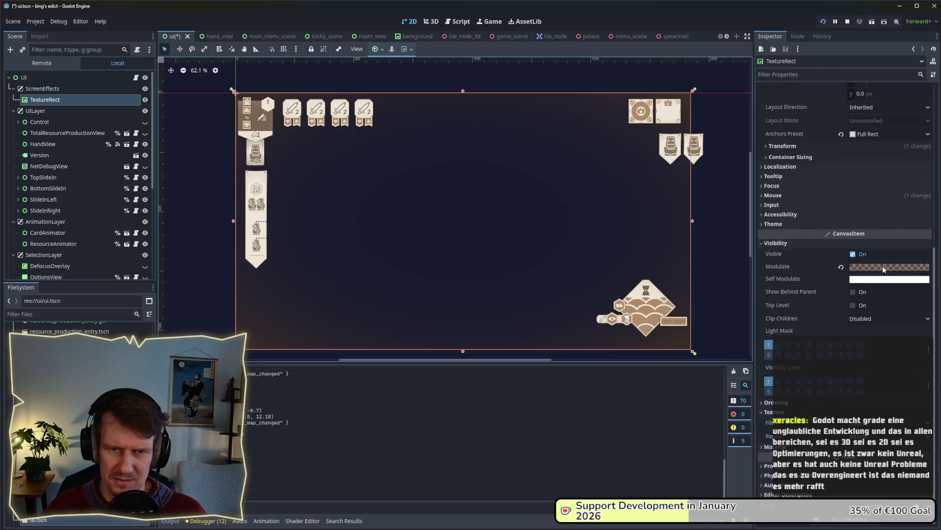
pyautogui.click(882, 267)
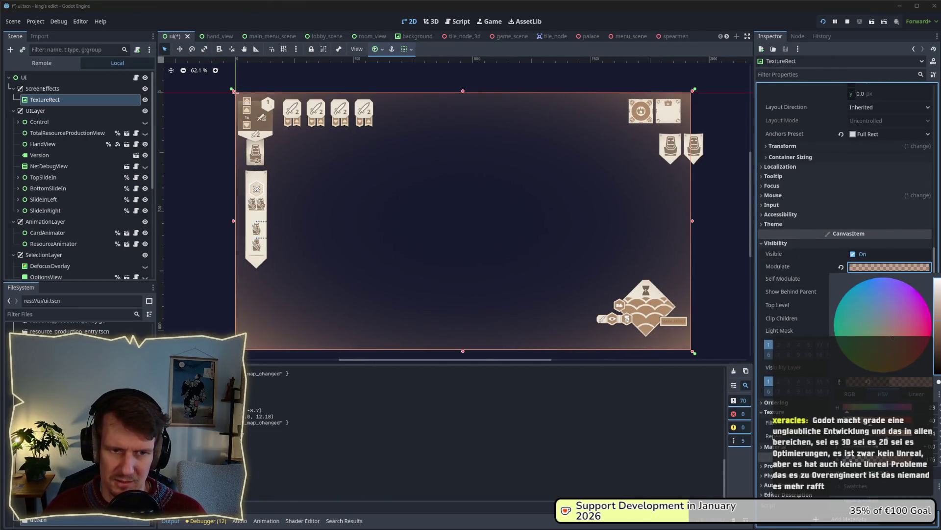
pyautogui.hotkey('alt', 'Tab')
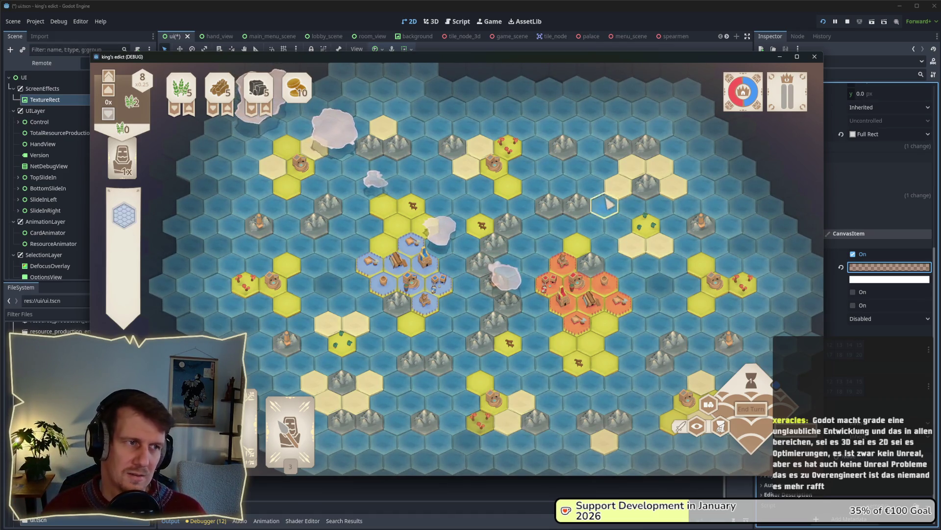
pyautogui.hotkey('alt', 'Tab')
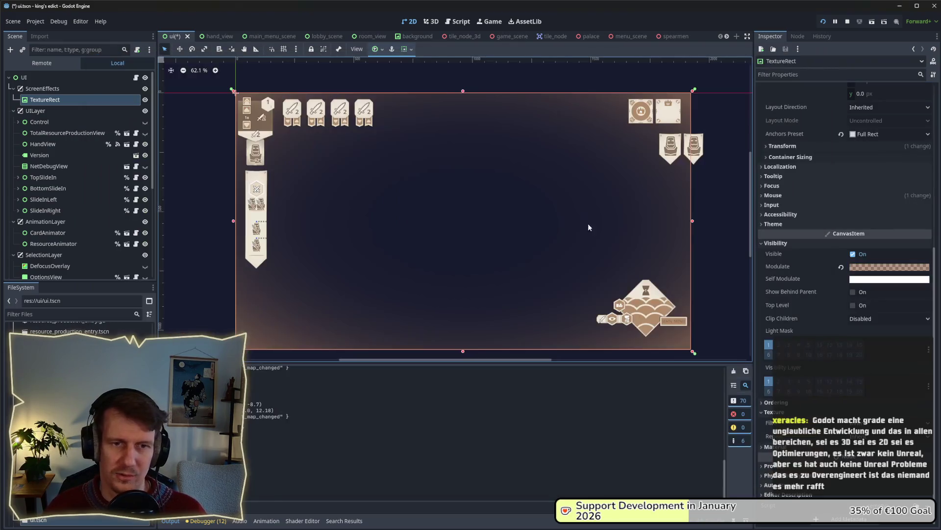
pyautogui.click(861, 269)
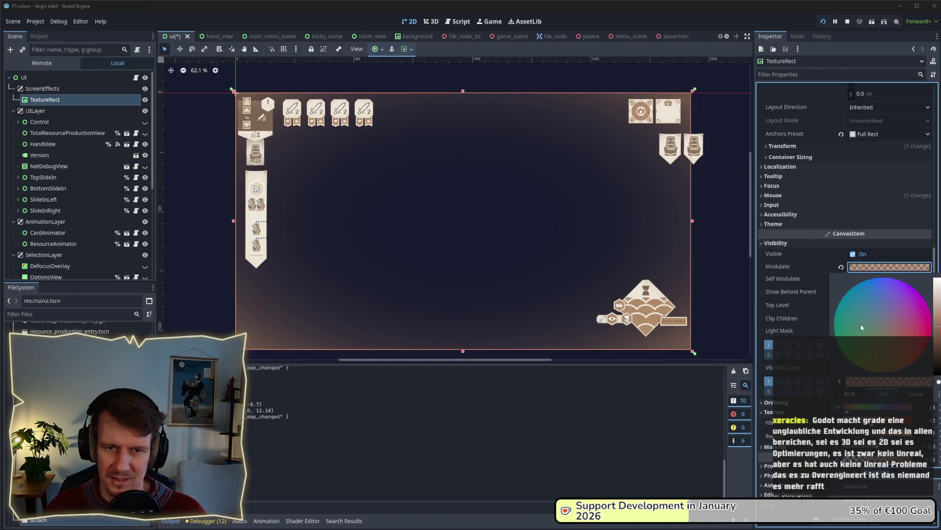
pyautogui.click(939, 363)
pyautogui.hotkey('alt', 'Tab')
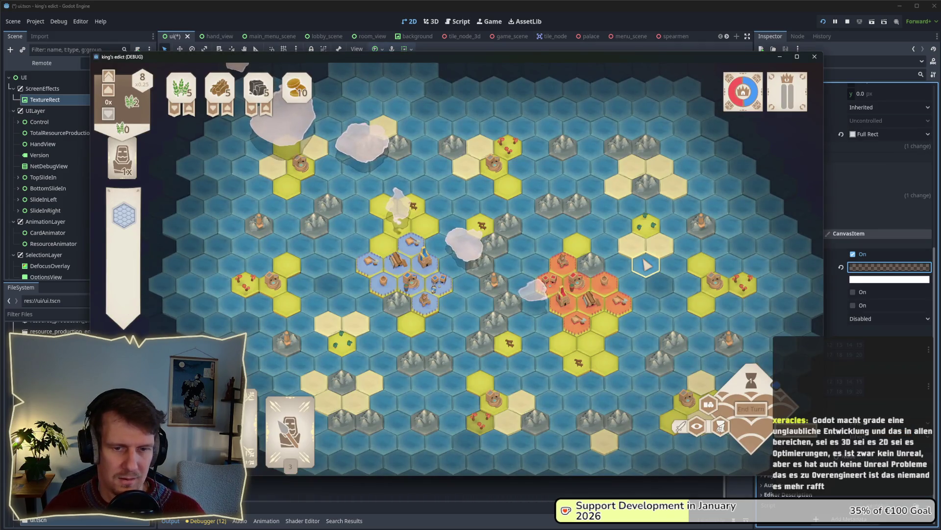
pyautogui.moveTo(647, 265)
pyautogui.mouseDown()
pyautogui.moveTo(667, 309)
pyautogui.moveTo(510, 300)
pyautogui.moveTo(521, 294)
pyautogui.moveTo(510, 235)
pyautogui.moveTo(633, 245)
pyautogui.mouseUp()
pyautogui.hotkey('alt', 'Tab')
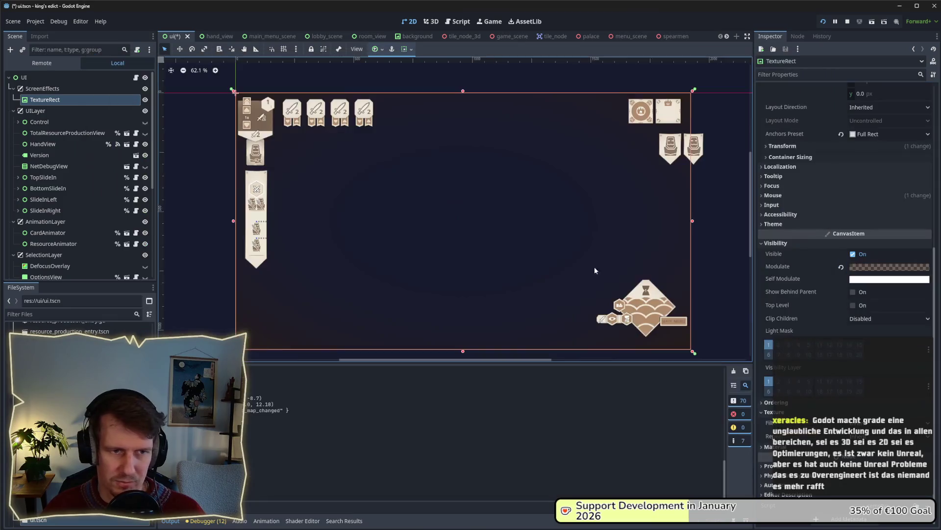
pyautogui.click(869, 268)
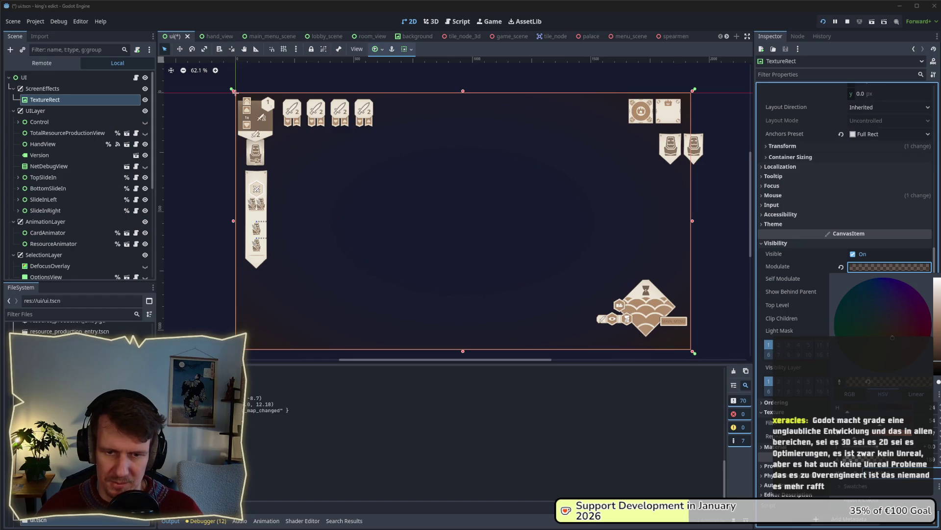
pyautogui.hotkey('alt', 'Tab')
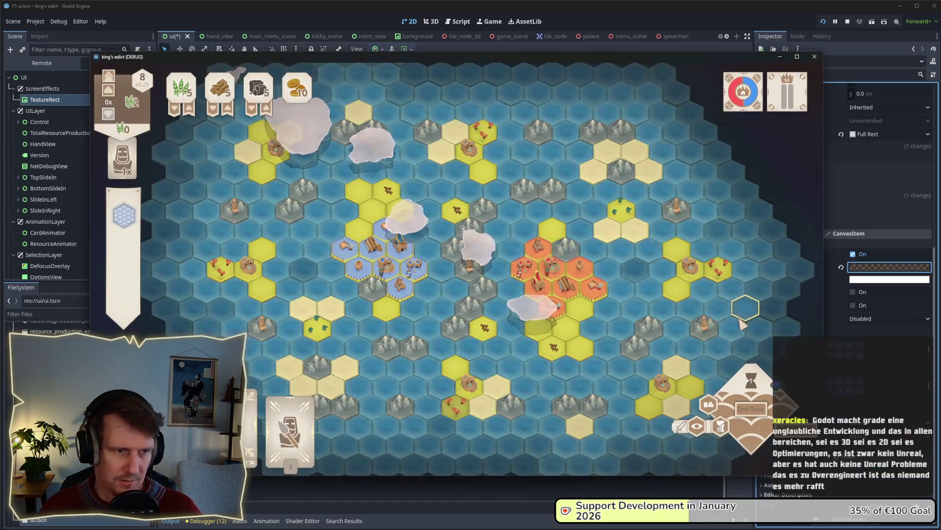
pyautogui.press('a')
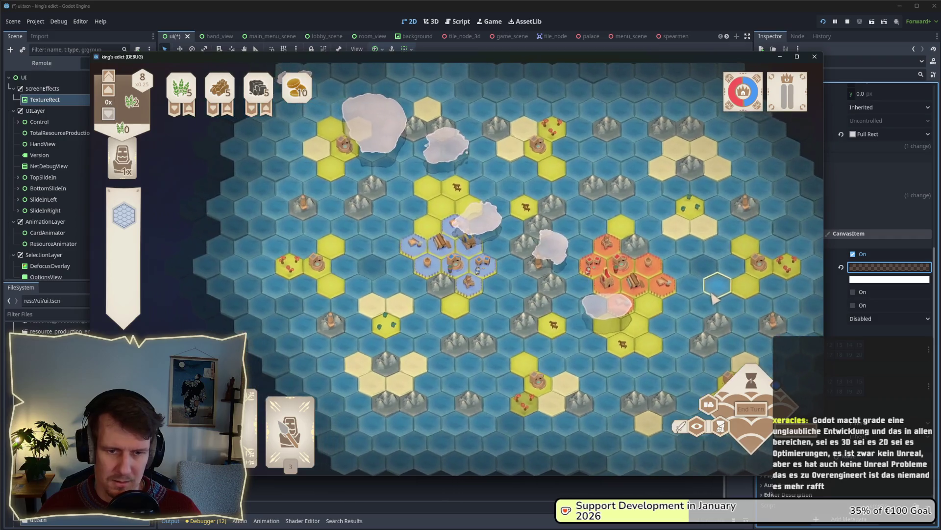
pyautogui.hotkey('alt', 'Tab')
pyautogui.hotkey('alt', 'Tab')
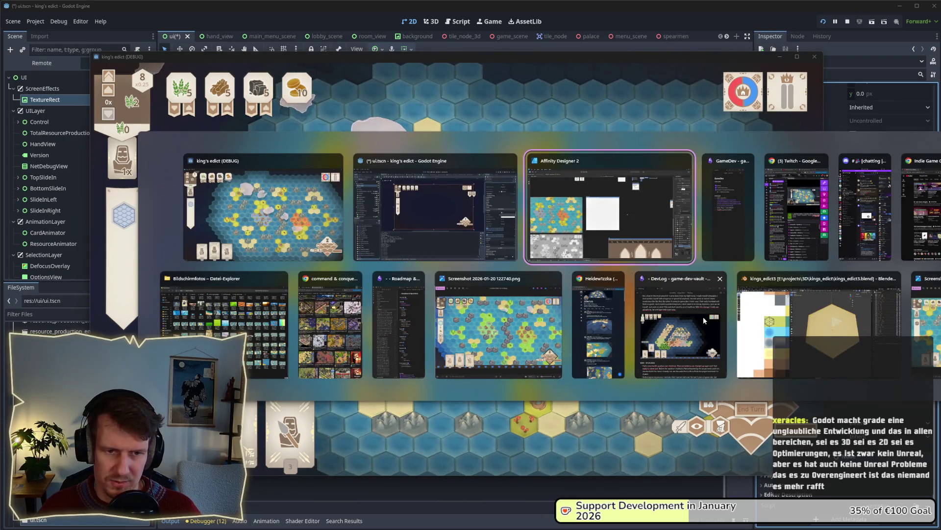
pyautogui.click(481, 222)
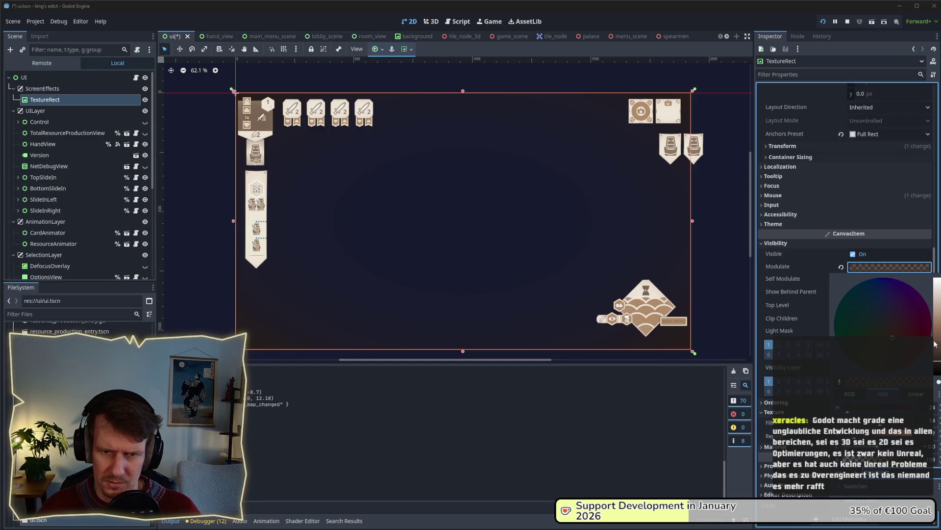
# - Pan around the hex map to review the tint, then move the game window left to reveal the Inspector
pyautogui.hotkey('alt', 'Tab')
pyautogui.hotkey('alt', 'Tab')
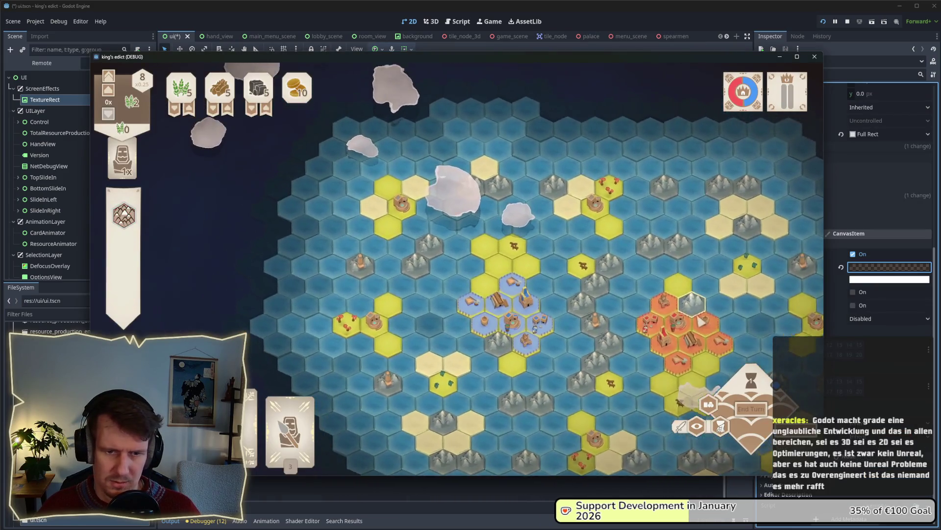
pyautogui.moveTo(685, 299)
pyautogui.mouseDown()
pyautogui.moveTo(474, 316)
pyautogui.moveTo(449, 309)
pyautogui.moveTo(365, 194)
pyautogui.moveTo(305, 395)
pyautogui.moveTo(293, 402)
pyautogui.mouseUp()
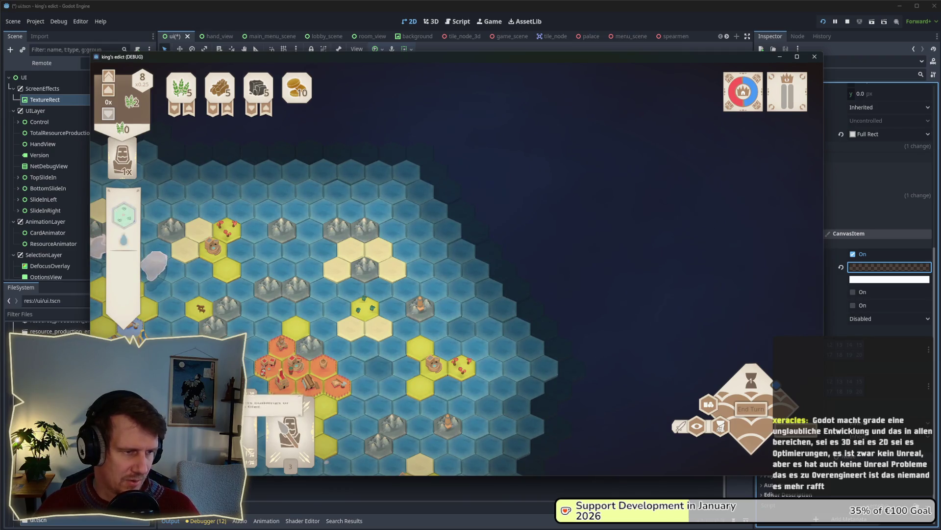
pyautogui.moveTo(223, 333); pyautogui.dragTo(316, 239)
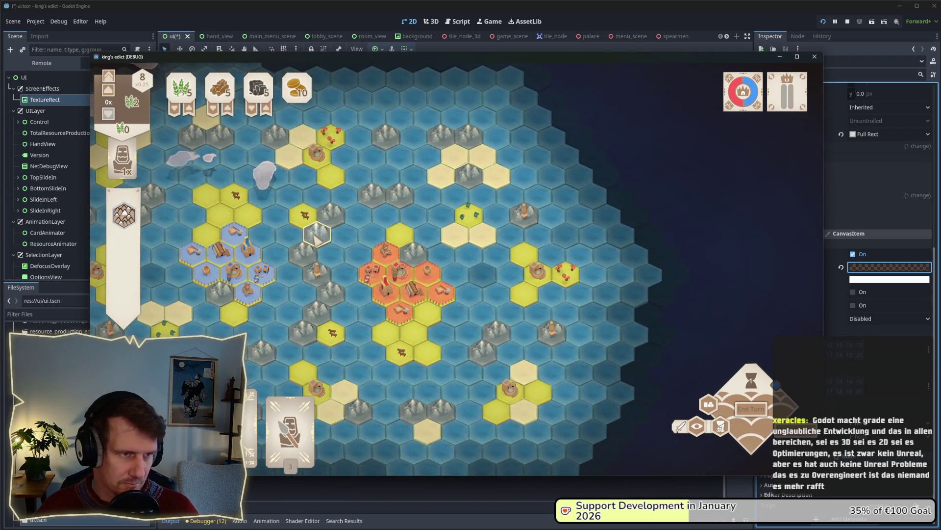
pyautogui.scroll(-2, 315, 239)
pyautogui.scroll(2, 363, 172)
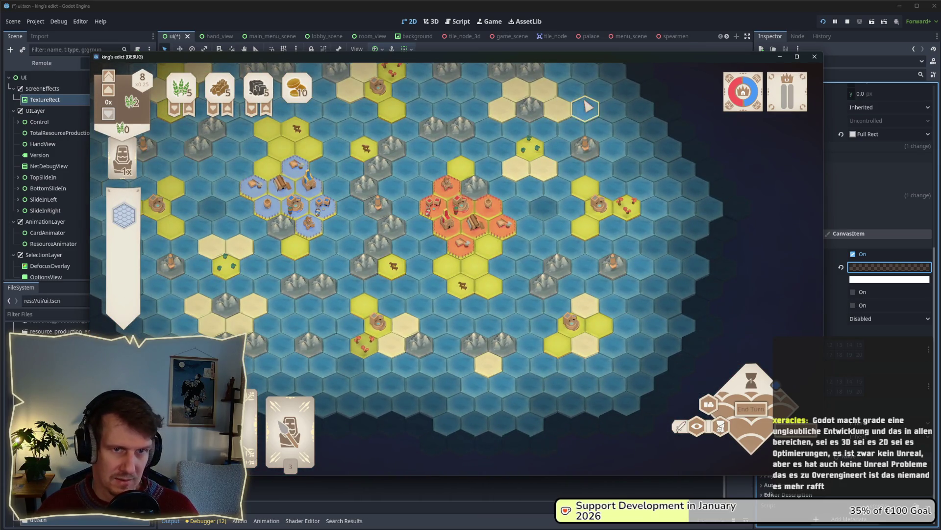
pyautogui.moveTo(371, 202); pyautogui.dragTo(392, 222)
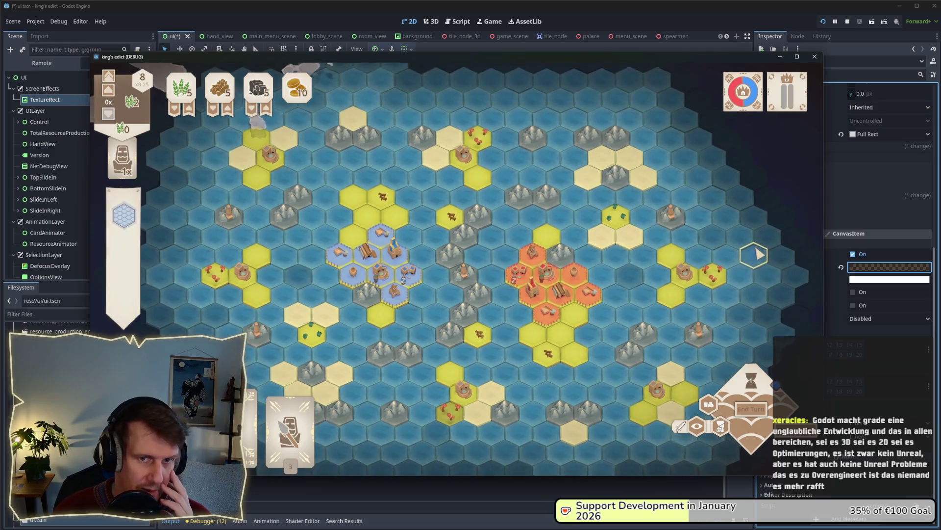
pyautogui.moveTo(454, 204)
pyautogui.mouseDown()
pyautogui.moveTo(455, 235)
pyautogui.moveTo(415, 195)
pyautogui.mouseUp()
pyautogui.scroll(5, 403, 218)
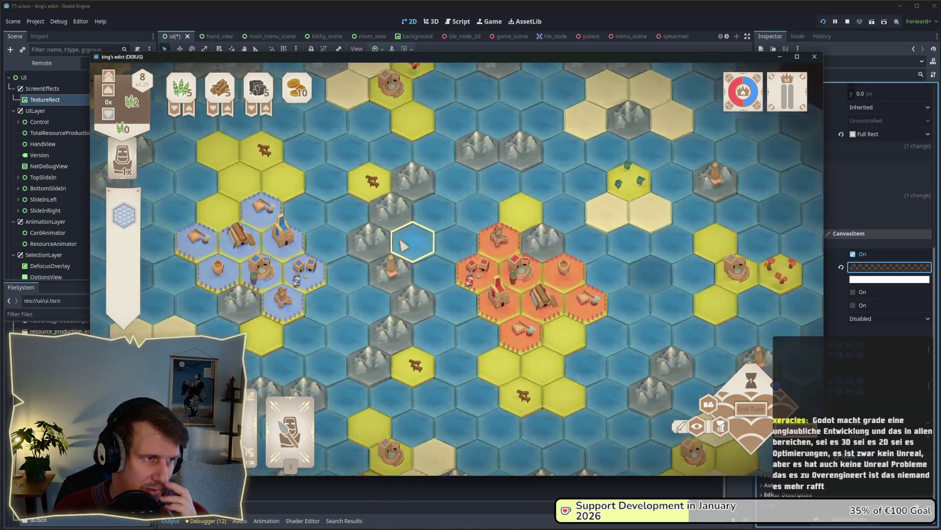
pyautogui.scroll(-2, 443, 254)
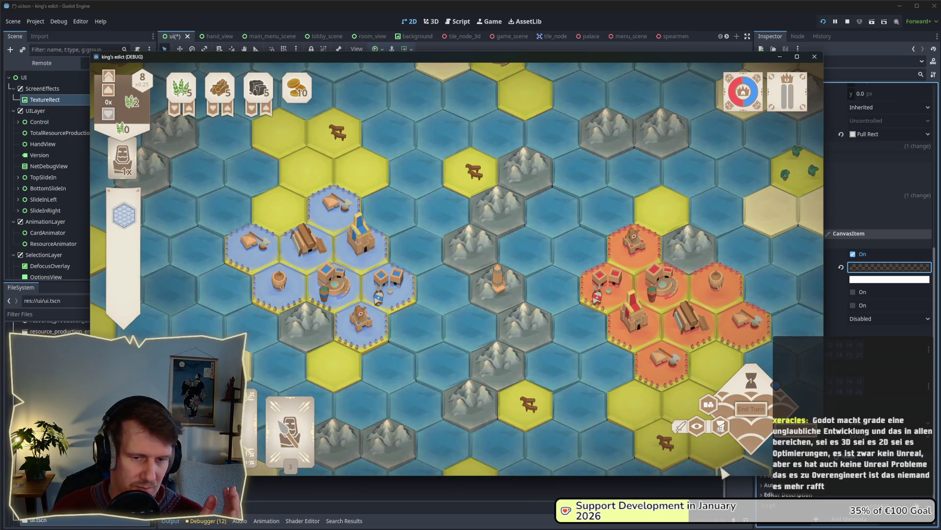
pyautogui.scroll(-3, 505, 346)
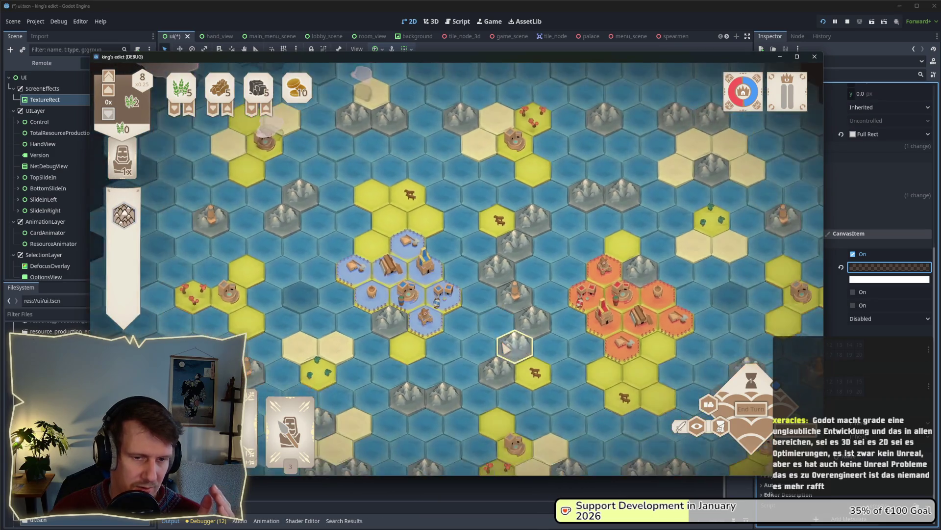
pyautogui.scroll(-1, 505, 346)
pyautogui.scroll(2, 505, 347)
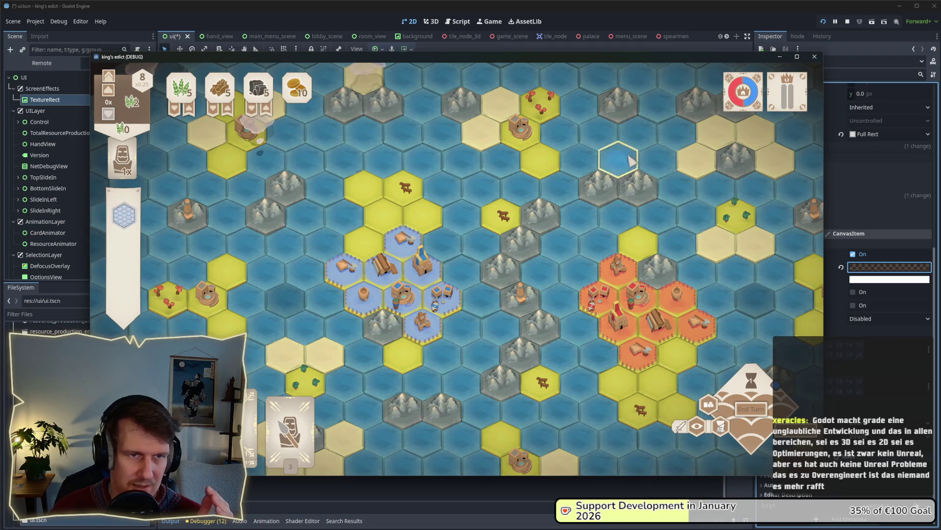
pyautogui.moveTo(572, 57); pyautogui.dragTo(474, 53)
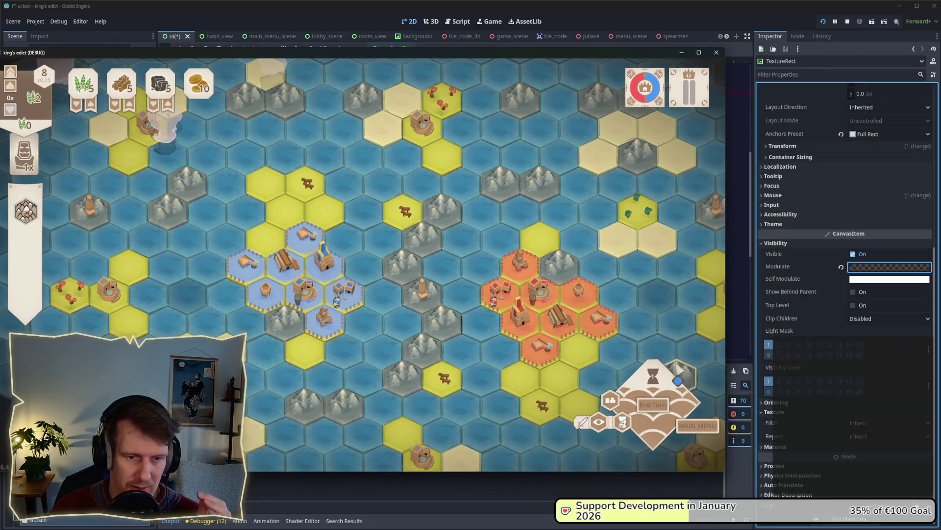
# - Select a water hex and another hex to view their tile info, deselecting each
pyautogui.click(496, 272)
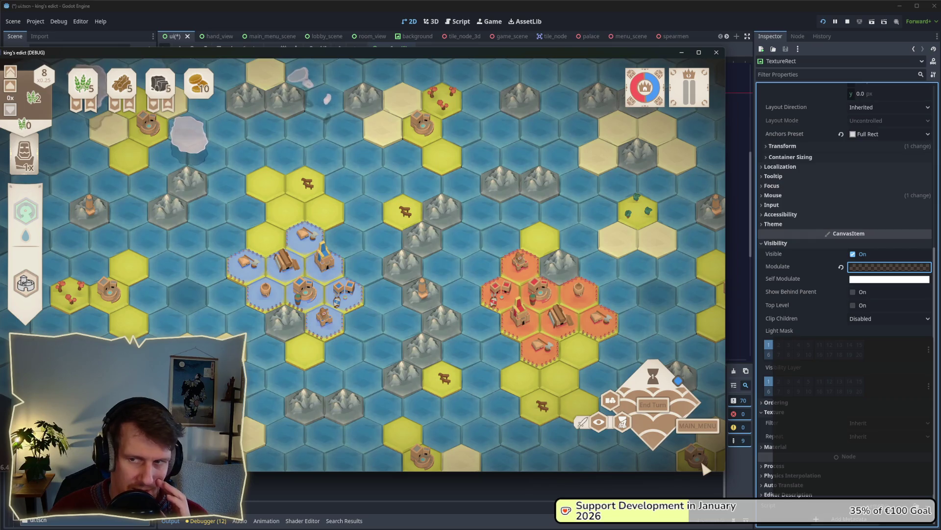
pyautogui.click(705, 468)
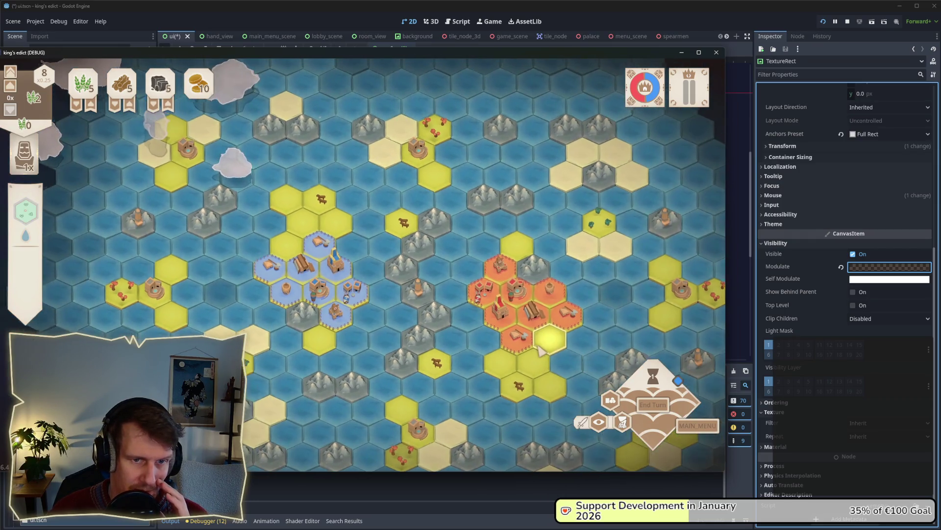
pyautogui.click(552, 361)
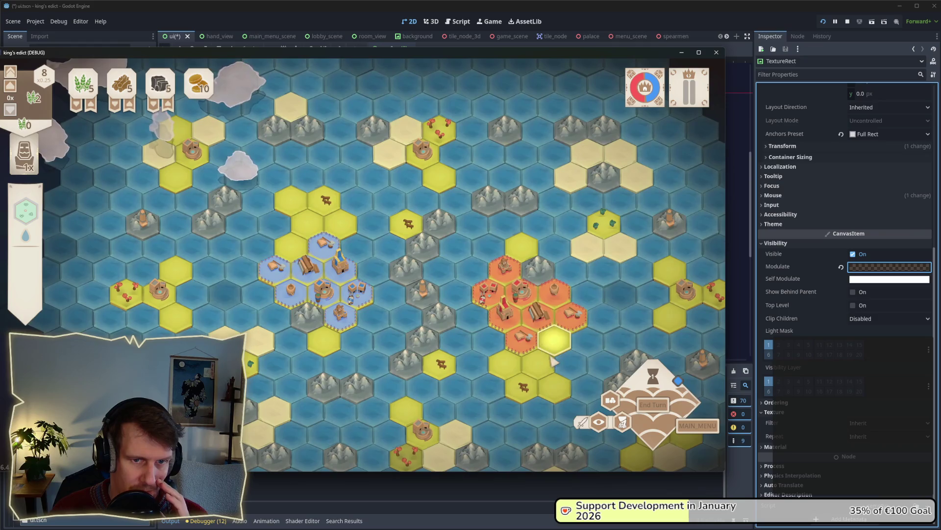
pyautogui.click(456, 246)
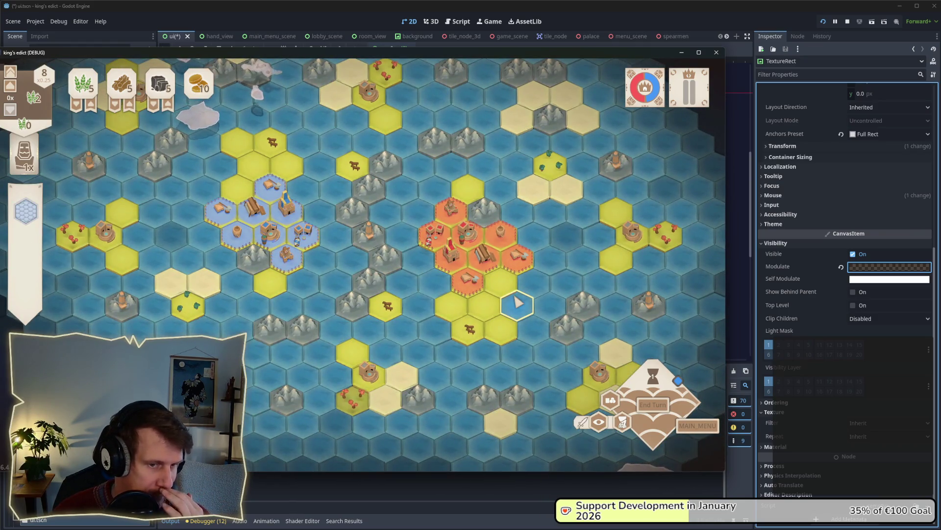
# - Zoom the hex map, then capture the whole game window as a region screenshot
pyautogui.scroll(5, 517, 302)
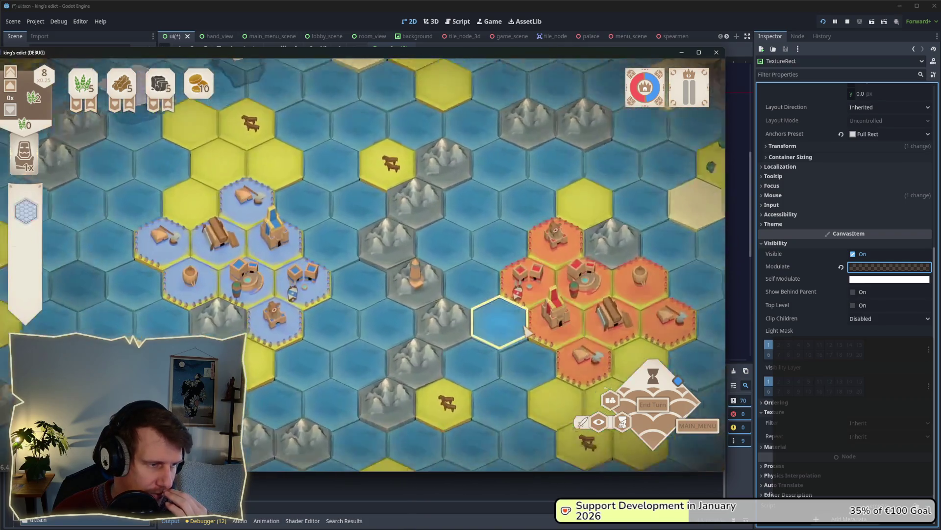
pyautogui.scroll(1, 527, 332)
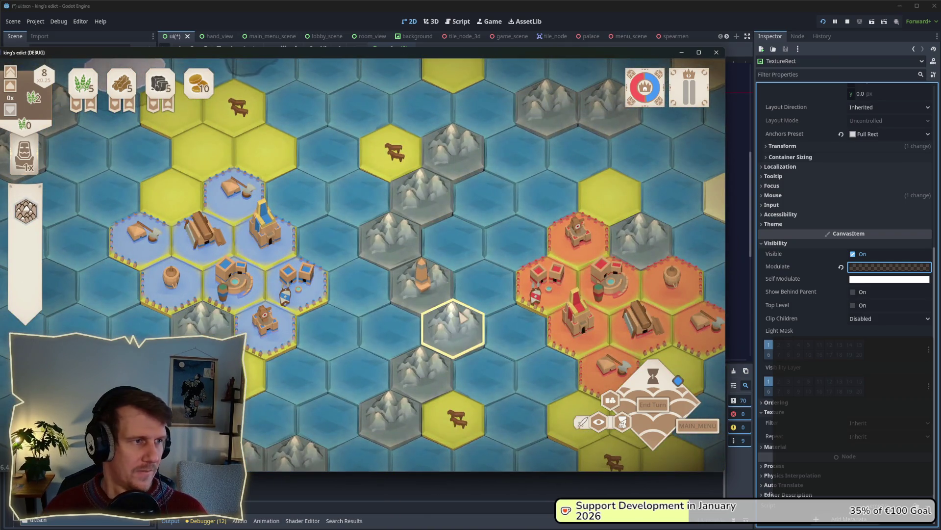
pyautogui.scroll(-3, 463, 318)
pyautogui.scroll(-2, 385, 294)
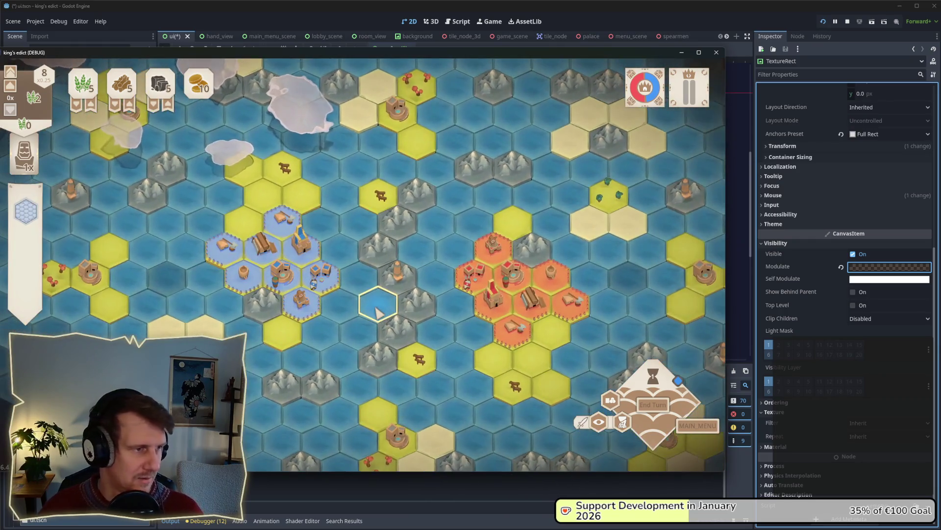
pyautogui.scroll(1, 378, 311)
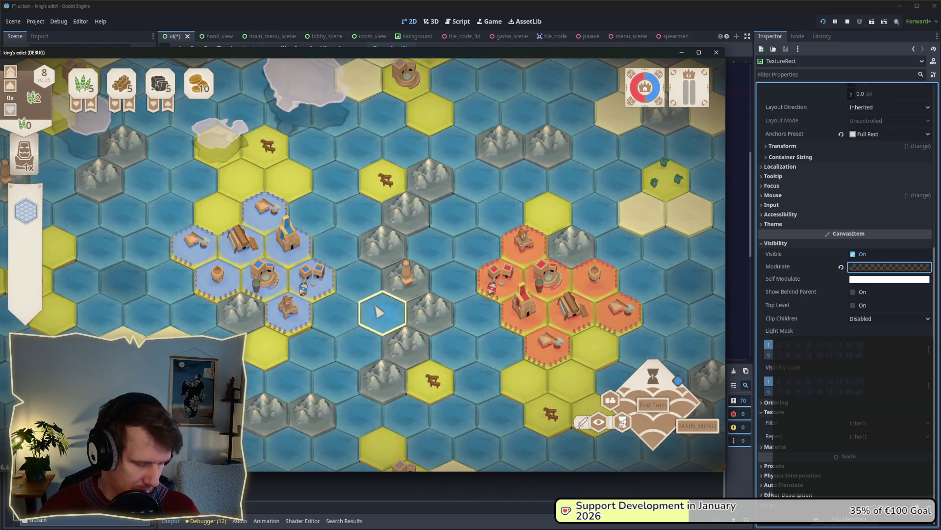
pyautogui.press('super+shift+s')
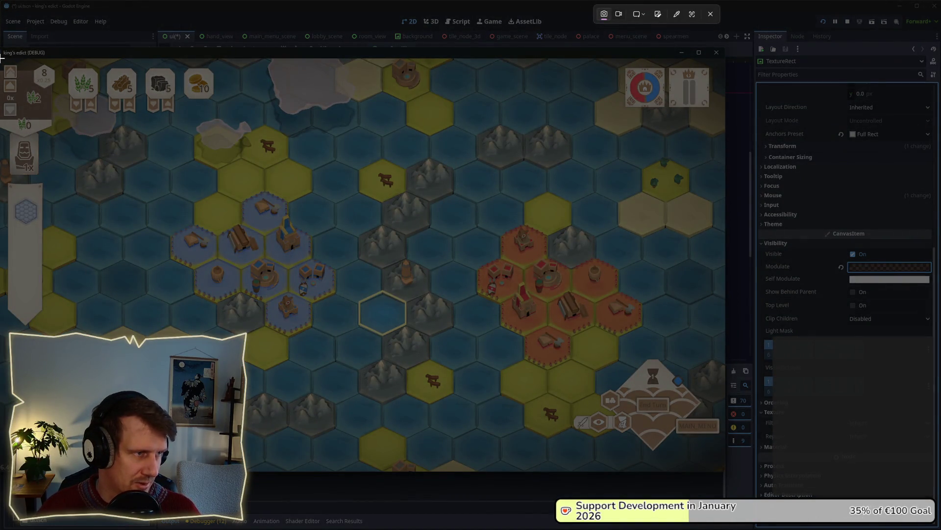
pyautogui.moveTo(1, 58)
pyautogui.mouseDown()
pyautogui.moveTo(196, 221)
pyautogui.moveTo(725, 472)
pyautogui.mouseUp()
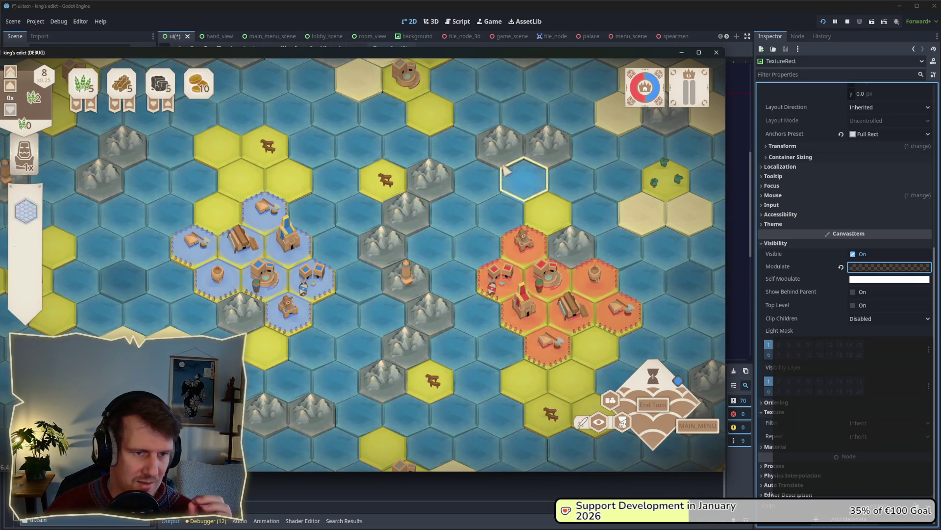
pyautogui.moveTo(458, 266)
pyautogui.mouseDown()
pyautogui.moveTo(446, 270)
pyautogui.moveTo(445, 259)
pyautogui.mouseUp()
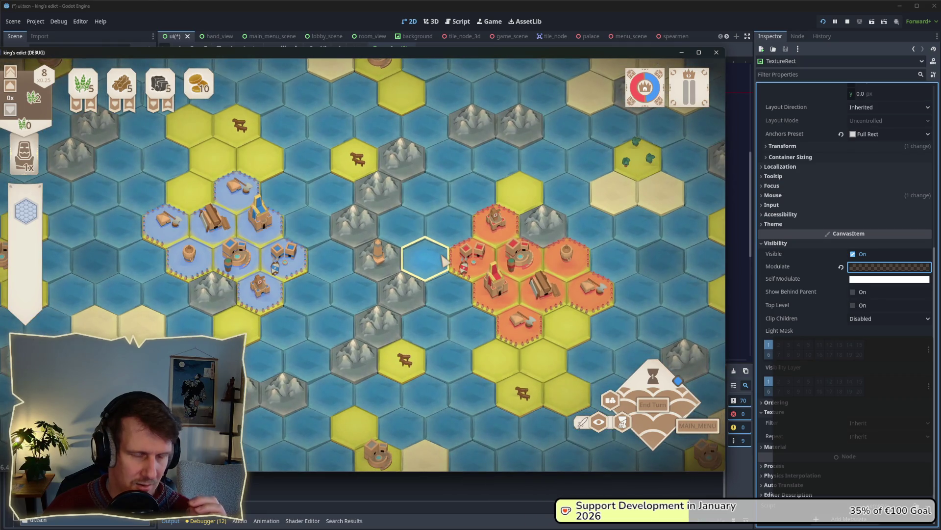
pyautogui.hotkey('alt', 'Tab')
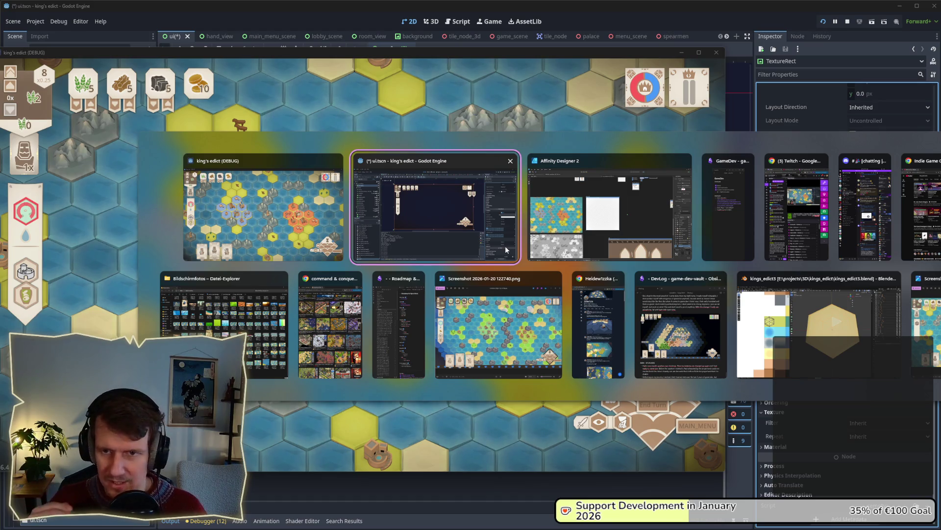
pyautogui.click(576, 229)
pyautogui.hotkey('alt', 'Tab')
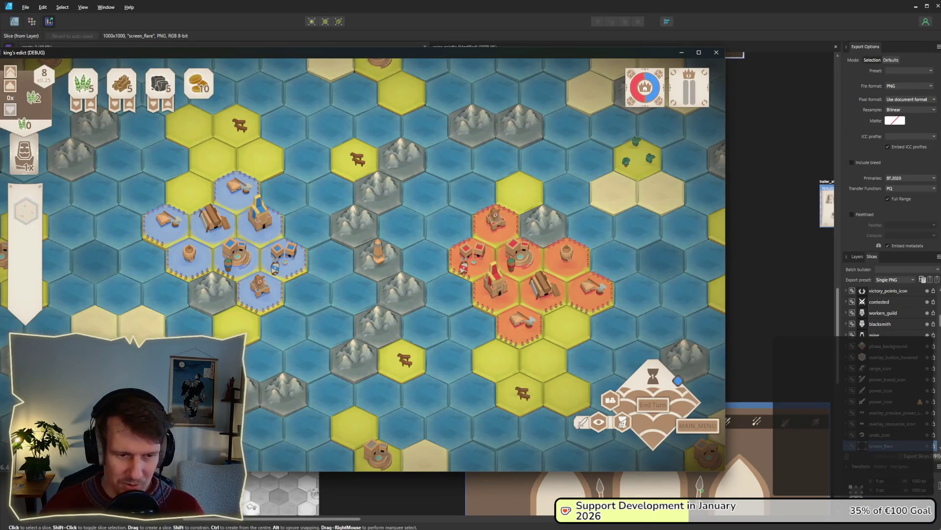
pyautogui.hotkey('alt', 'Tab')
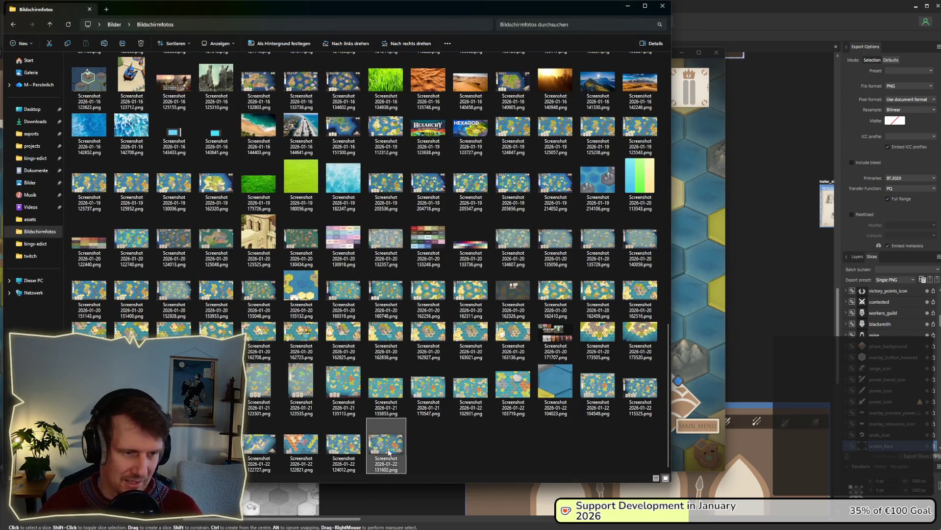
pyautogui.doubleClick(389, 451)
pyautogui.click(628, 5)
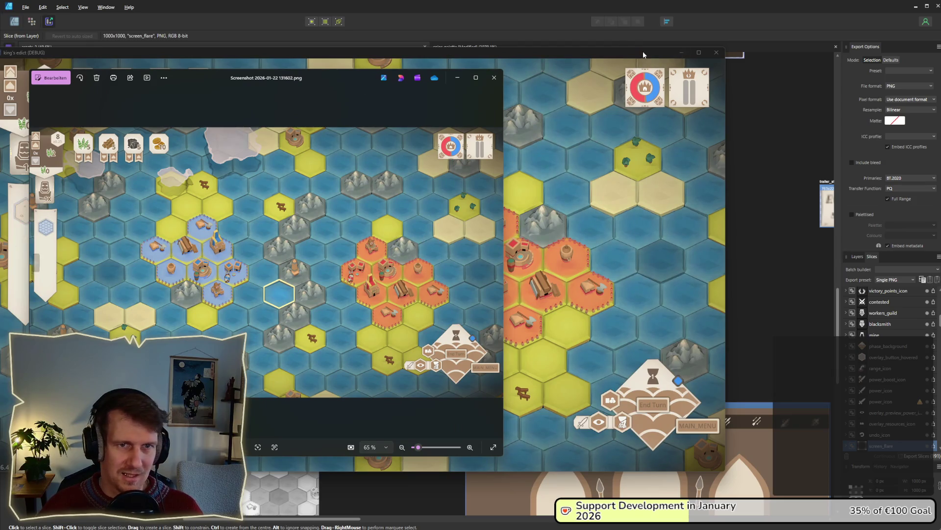
pyautogui.moveTo(643, 51)
pyautogui.mouseDown()
pyautogui.moveTo(768, 55)
pyautogui.moveTo(824, 43)
pyautogui.mouseUp()
# - Open screenshot 124012 in a second Photos viewer
pyautogui.click(194, 79)
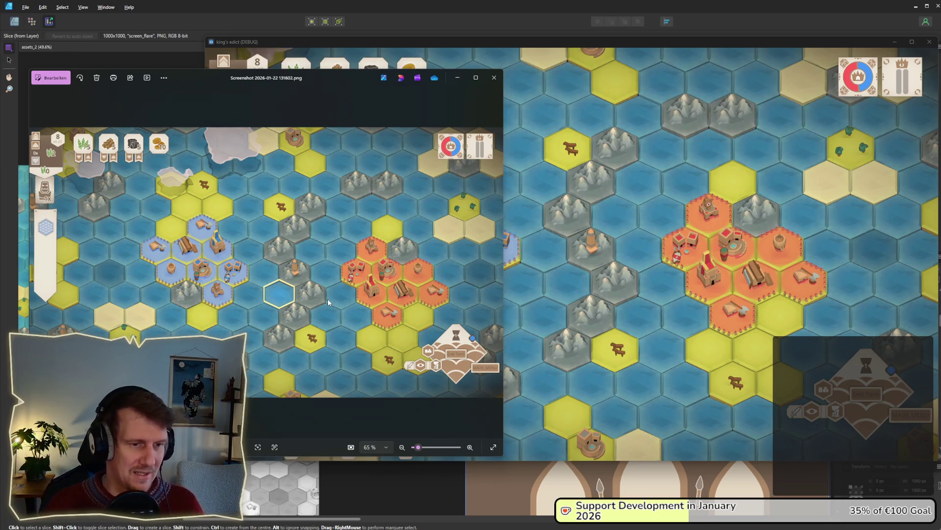
pyautogui.hotkey('alt', 'Tab')
pyautogui.hotkey('alt', 'Tab')
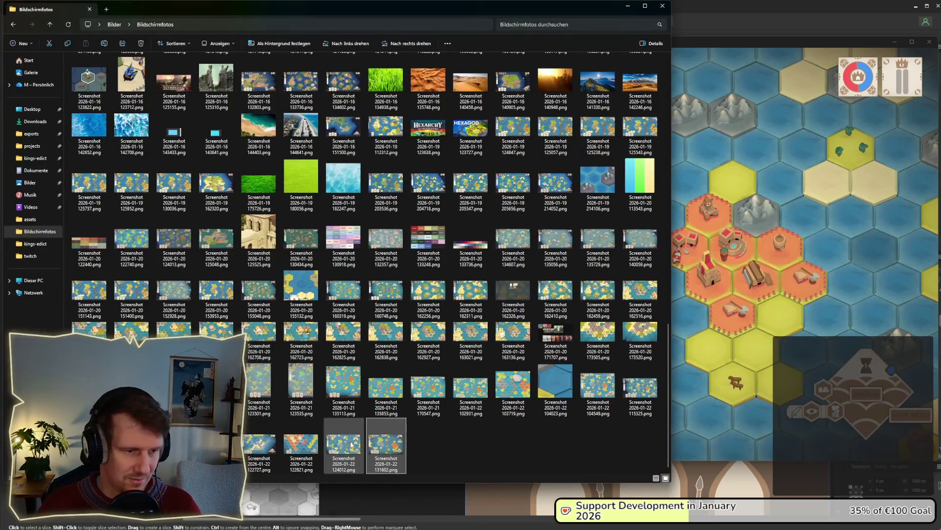
pyautogui.doubleClick(351, 445)
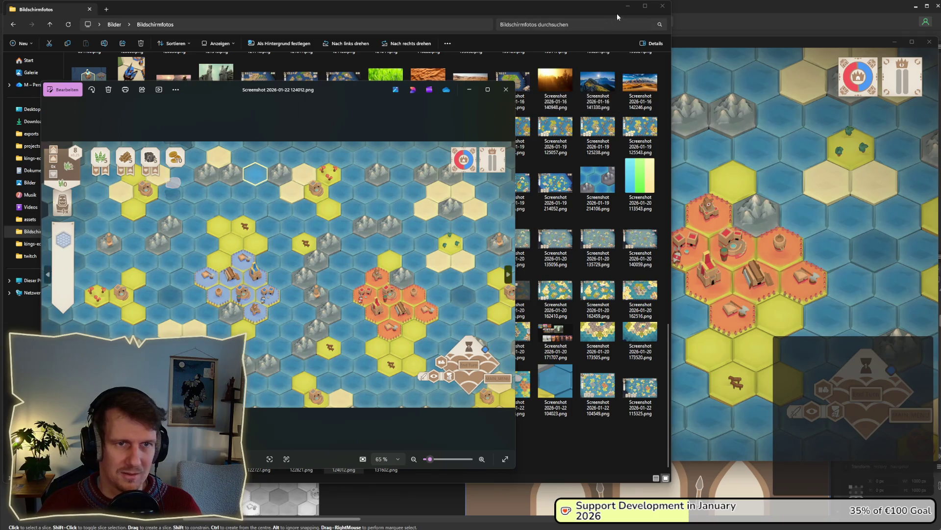
# - Move the 124012 viewer to the right half and zoom it onto the card row
pyautogui.click(627, 5)
pyautogui.moveTo(329, 89); pyautogui.dragTo(793, 79)
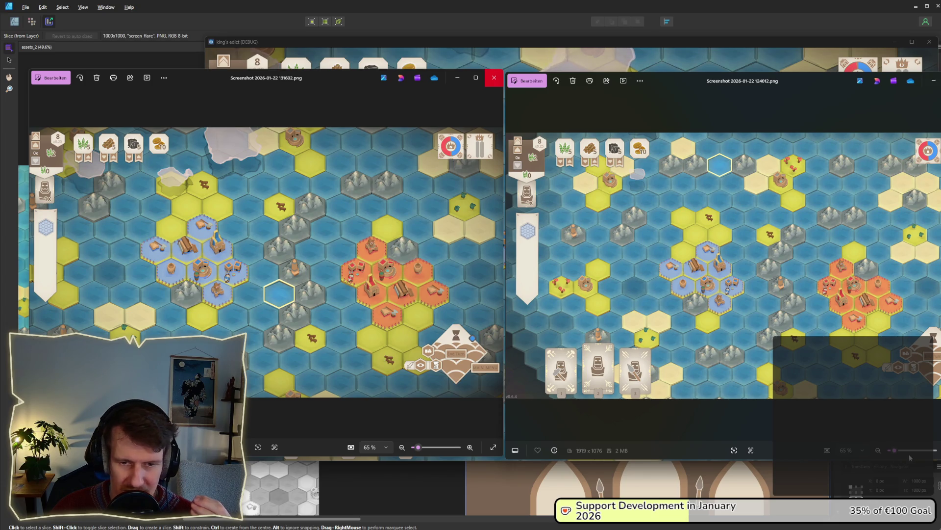
pyautogui.scroll(5, 735, 275)
pyautogui.moveTo(716, 383)
pyautogui.mouseDown()
pyautogui.moveTo(772, 304)
pyautogui.moveTo(699, 255)
pyautogui.moveTo(792, 243)
pyautogui.mouseUp()
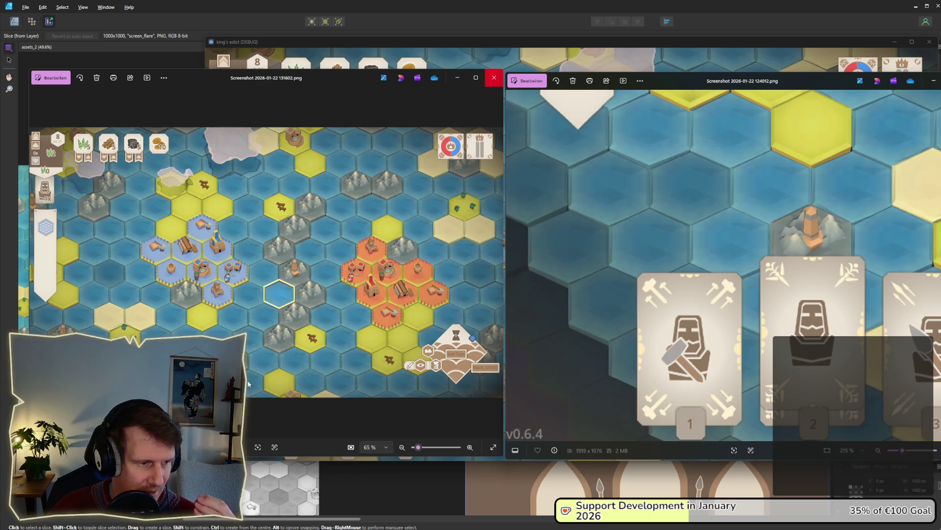
# - Zoom the left 131602 screenshot into the End Turn controls, then zoom back out
pyautogui.scroll(5, 279, 314)
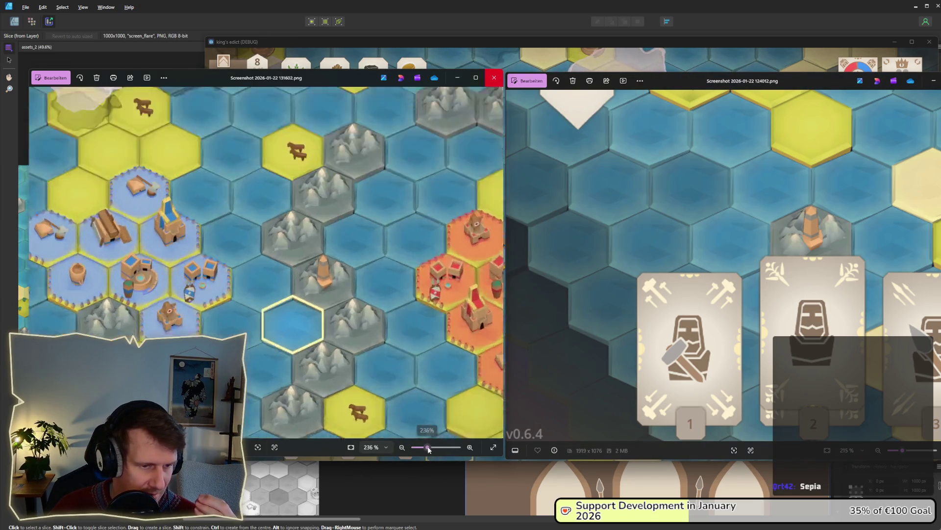
pyautogui.moveTo(279, 314); pyautogui.dragTo(131, 227)
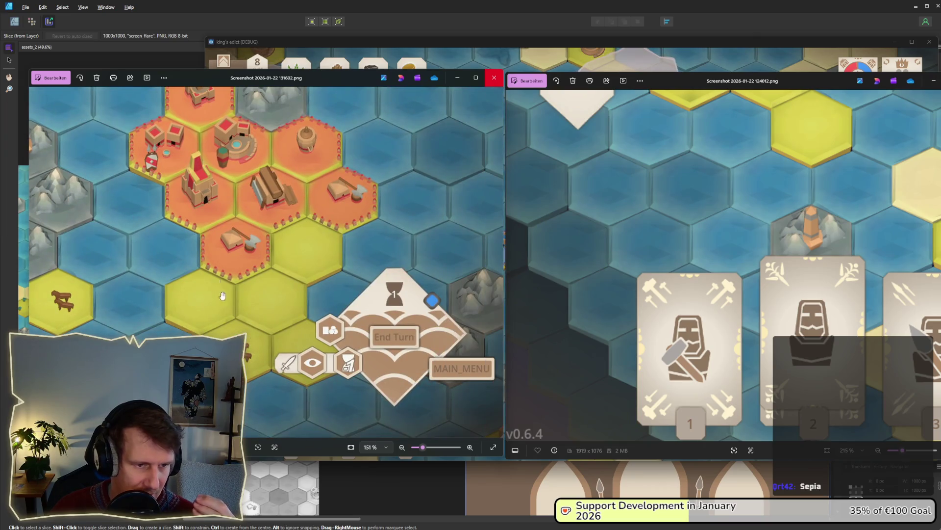
pyautogui.moveTo(423, 447); pyautogui.dragTo(427, 447)
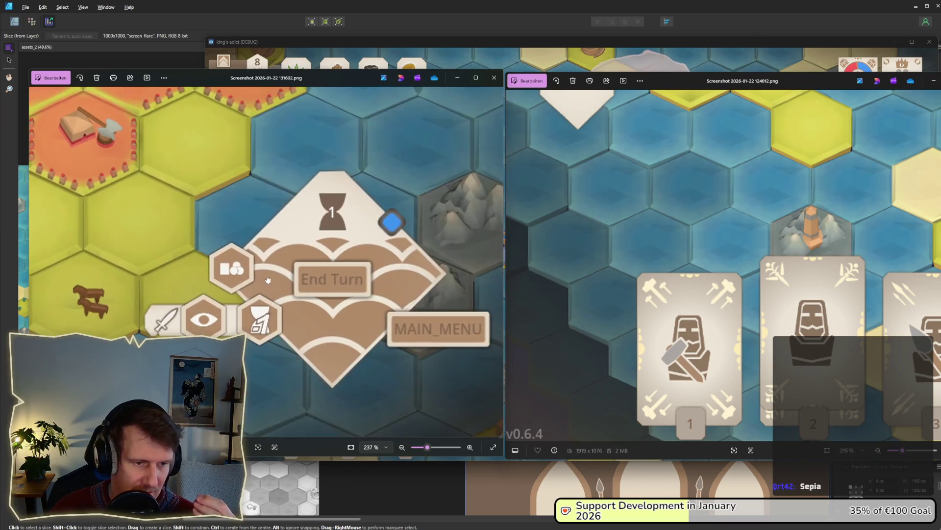
pyautogui.scroll(-2, 441, 427)
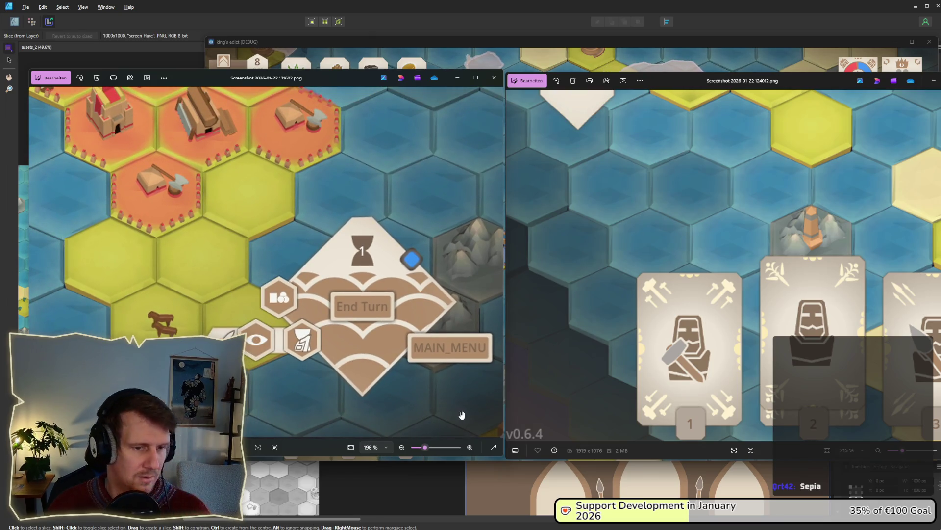
pyautogui.scroll(-5, 458, 412)
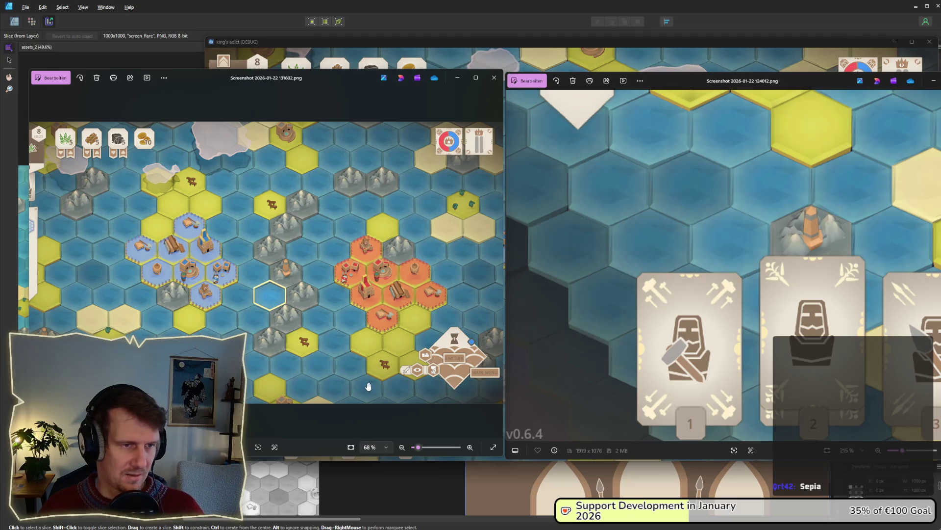
pyautogui.scroll(-2, 594, 340)
pyautogui.scroll(-4, 594, 340)
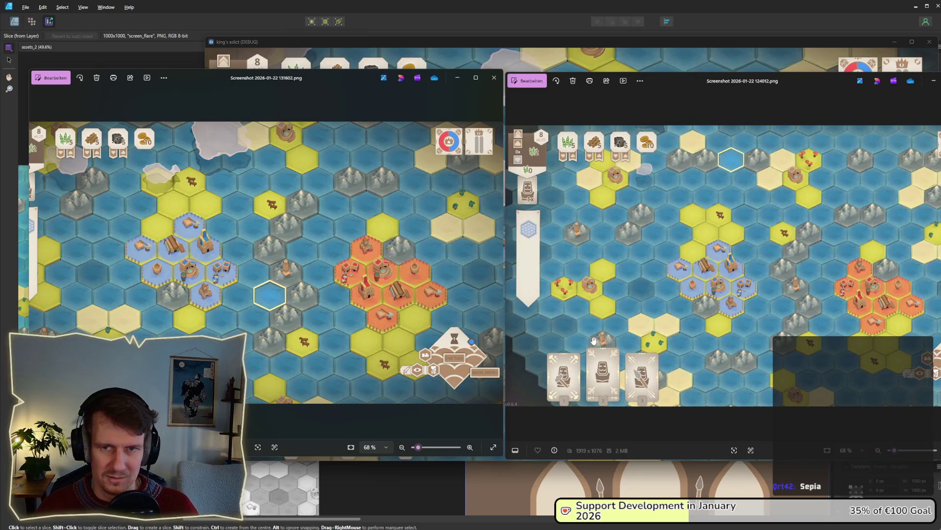
pyautogui.scroll(-1, 594, 341)
pyautogui.scroll(-1, 296, 296)
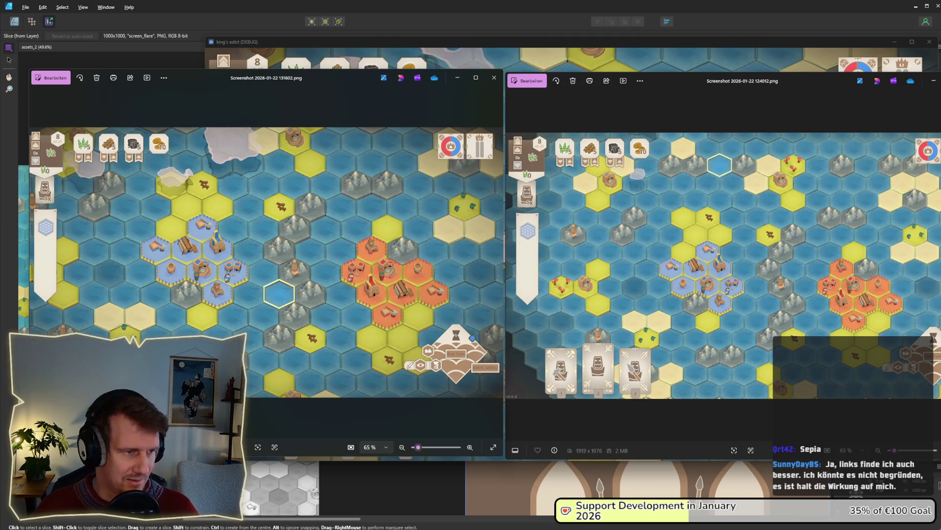
pyautogui.scroll(5, 75, 349)
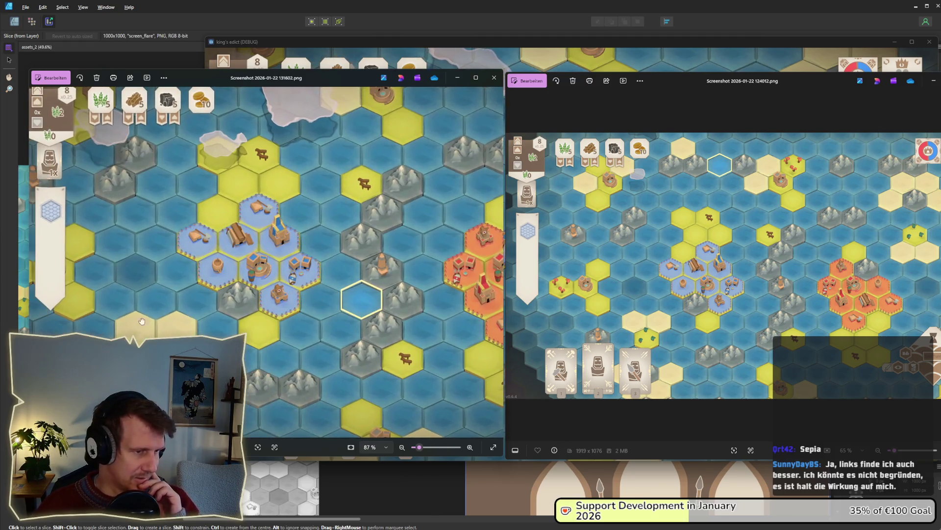
pyautogui.moveTo(142, 306); pyautogui.dragTo(216, 277)
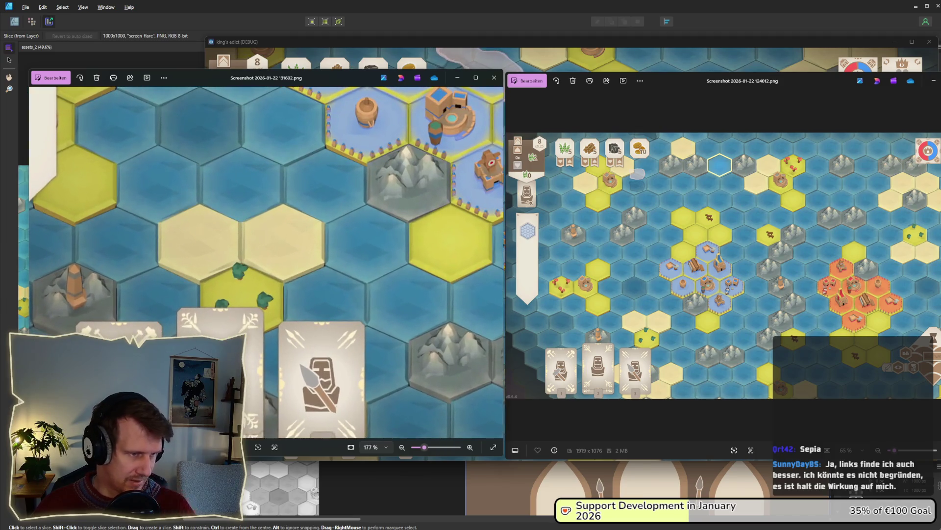
pyautogui.scroll(1, 216, 277)
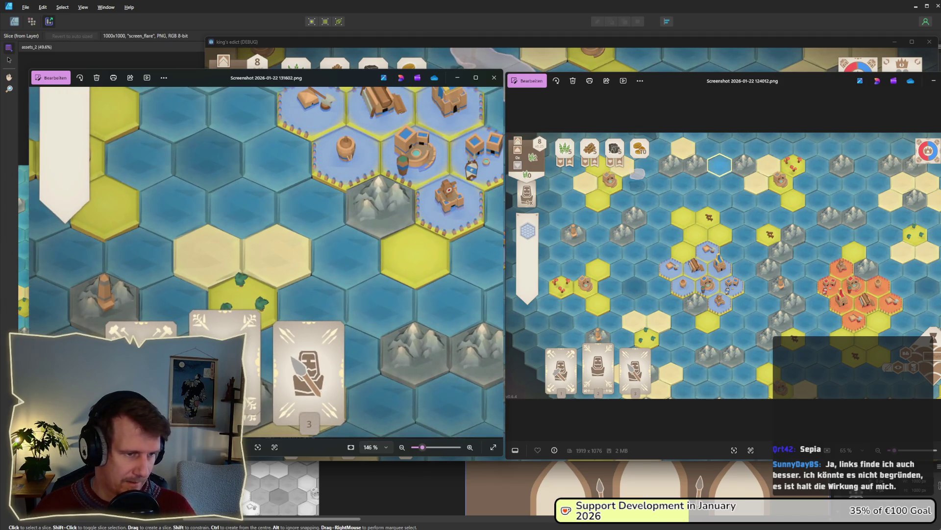
pyautogui.scroll(-3, 266, 261)
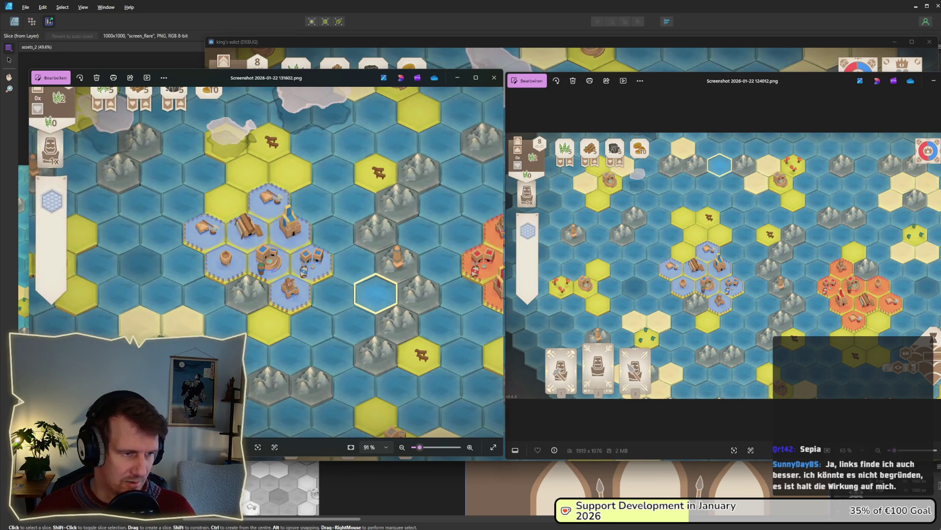
pyautogui.scroll(-1, 266, 261)
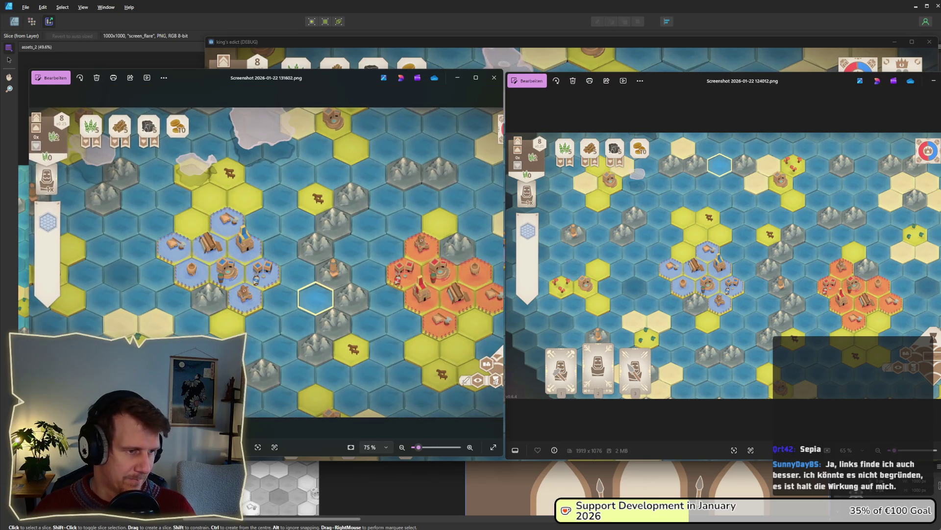
# - Bring the running King's Edict game forward and zoom its map out and back in
pyautogui.hotkey('alt', 'Tab')
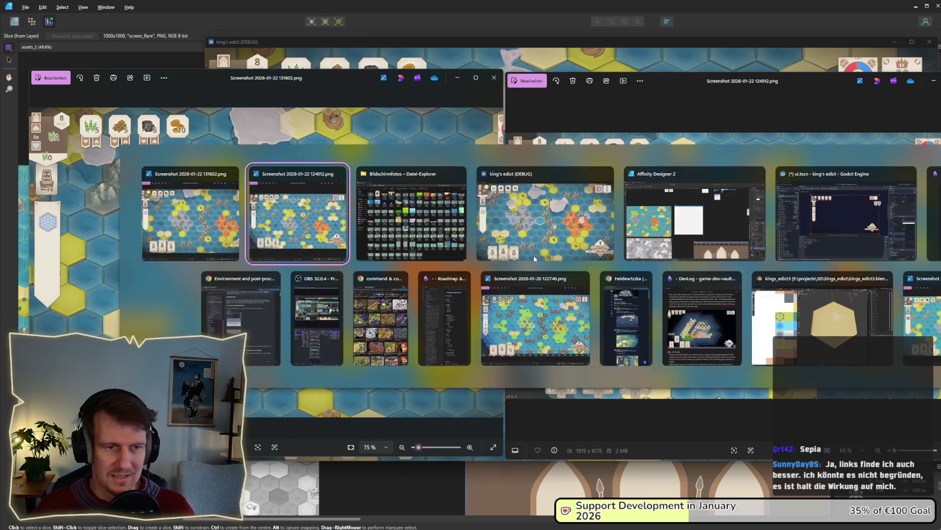
pyautogui.hotkey('alt', 'Tab')
pyautogui.hotkey('alt', 'Tab')
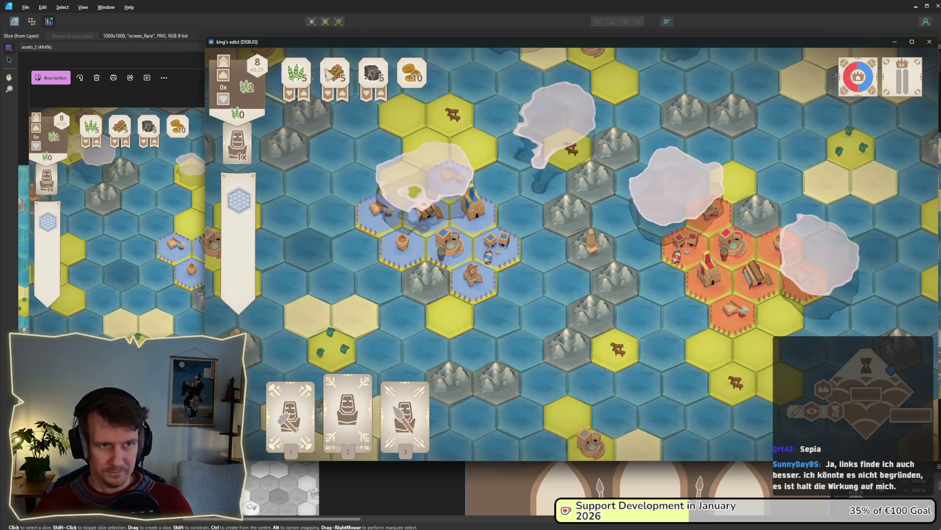
pyautogui.scroll(-3, 539, 220)
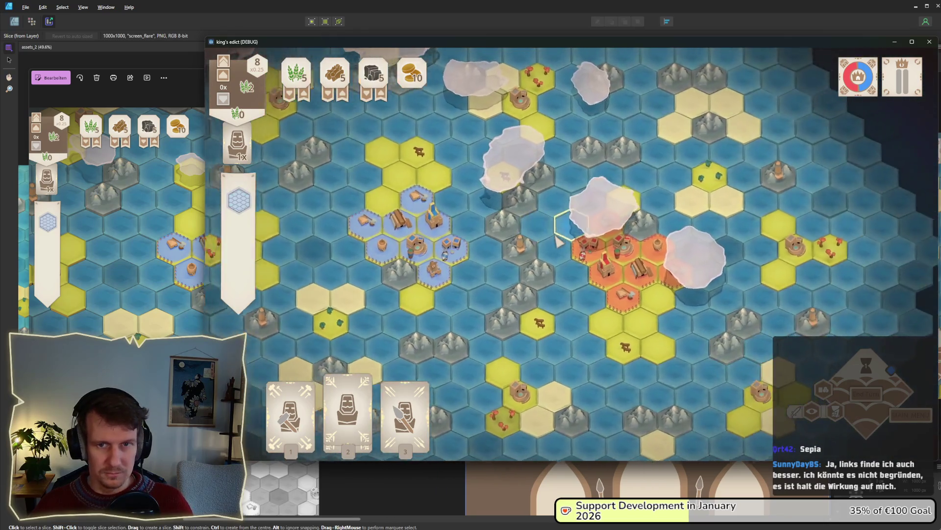
pyautogui.scroll(3, 421, 161)
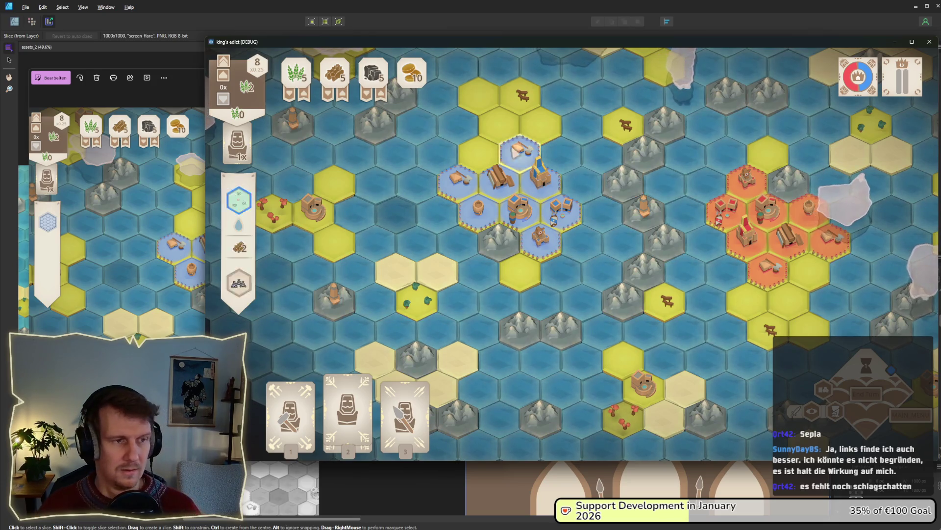
# - Reopen the 124012 screenshot from the screenshots folder
pyautogui.click(196, 72)
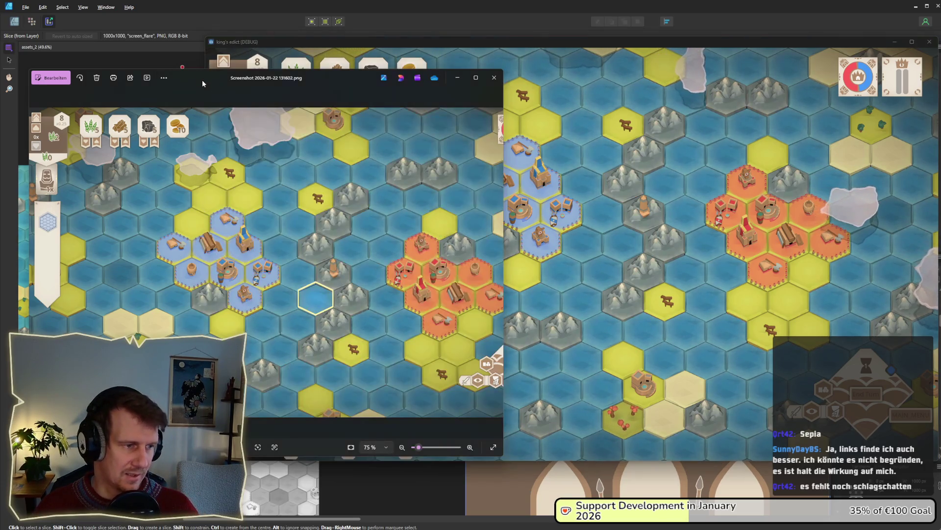
pyautogui.hotkey('alt', 'Tab')
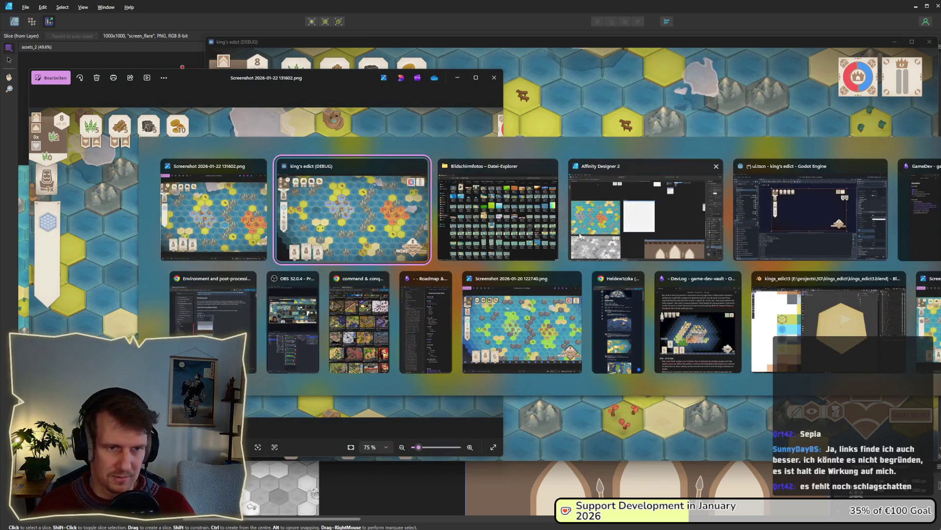
pyautogui.hotkey('alt', 'Tab')
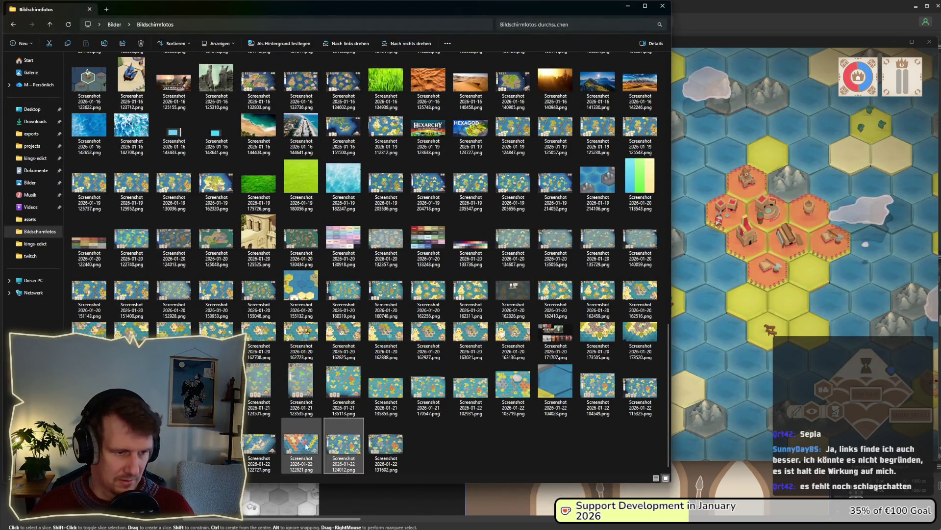
pyautogui.doubleClick(344, 444)
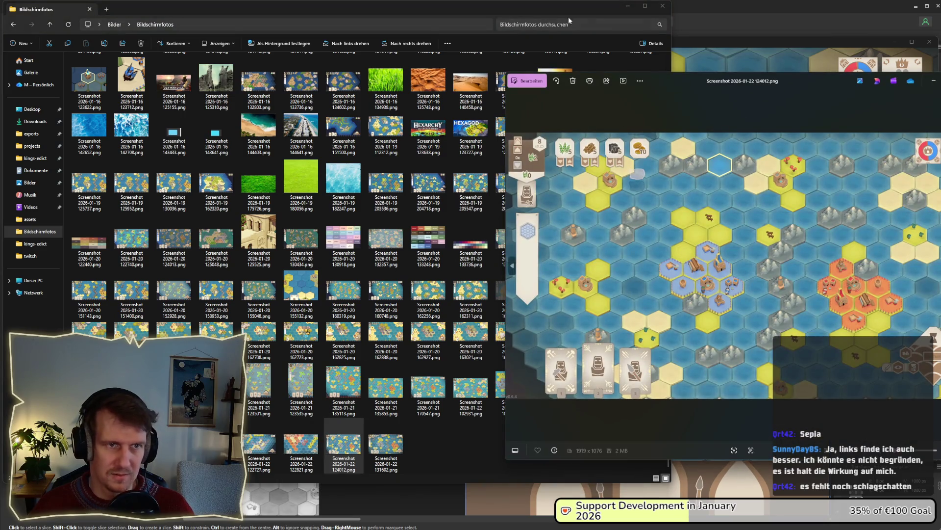
# - Position the 124012 viewer, then close both screenshot viewers with Alt+F4
pyautogui.click(628, 6)
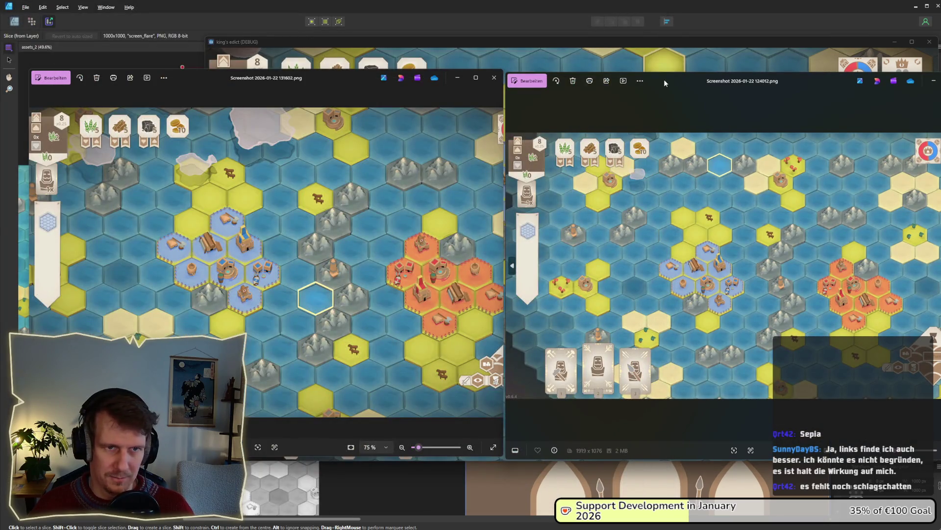
pyautogui.moveTo(664, 82); pyautogui.dragTo(662, 80)
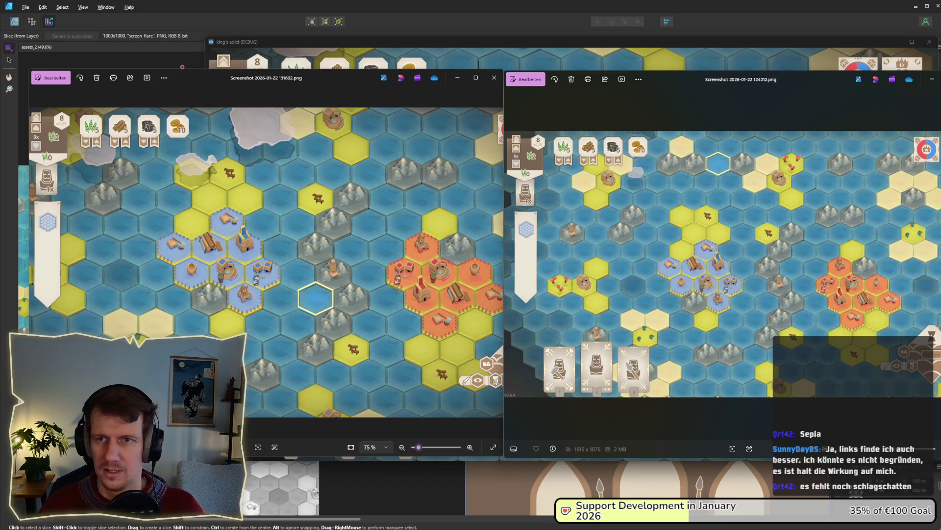
pyautogui.hotkey('alt', 'F4')
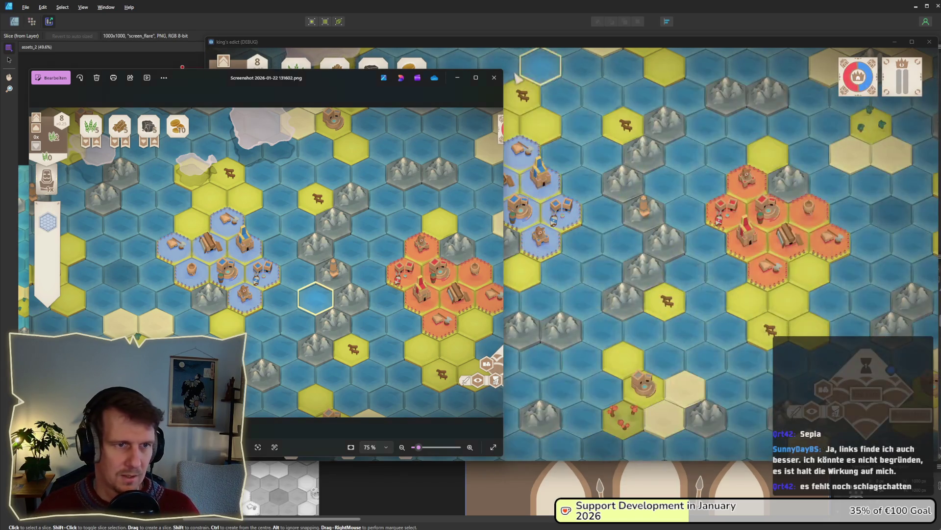
pyautogui.hotkey('alt', 'F4')
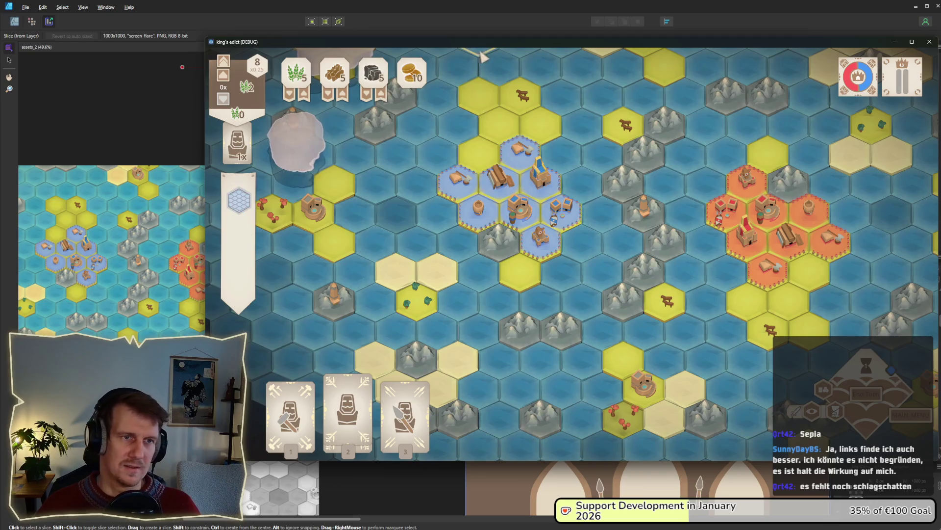
# - Drag the game window left to uncover Affinity's Export Options and Slices panels
pyautogui.moveTo(482, 47); pyautogui.dragTo(380, 55)
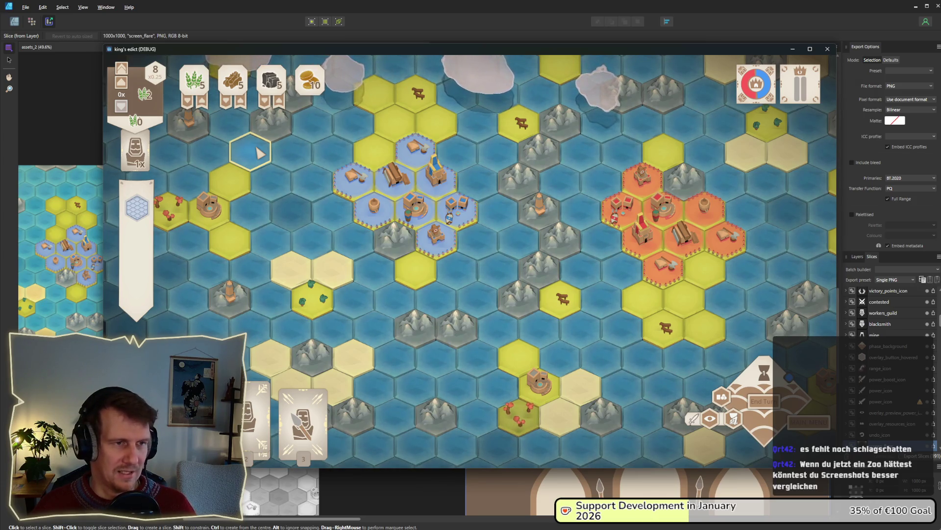
# - Bring Affinity Designer 2 forward and switch from the Export persona to Designer
pyautogui.hotkey('alt', 'Tab')
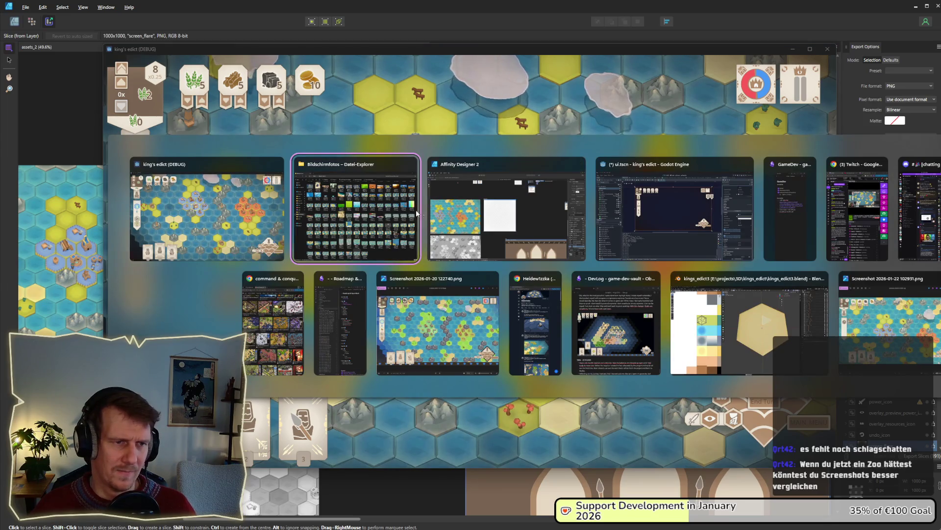
pyautogui.click(484, 227)
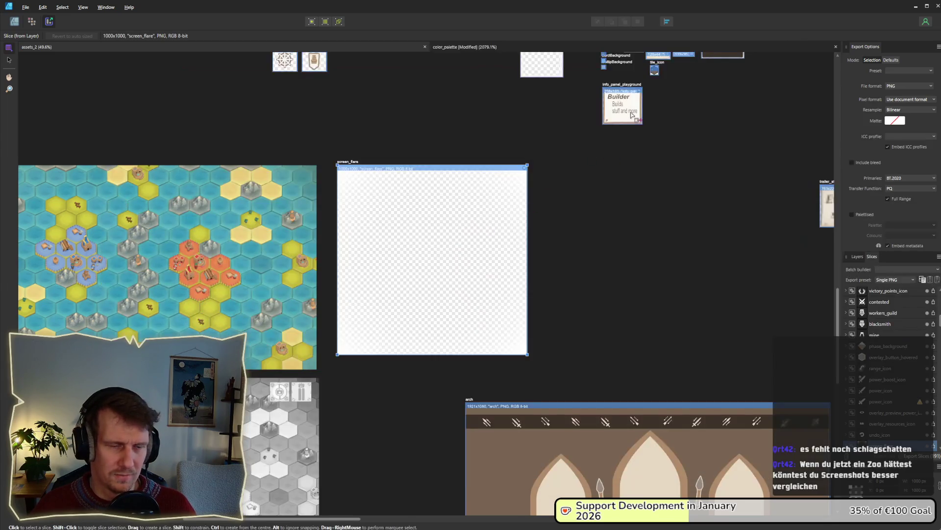
pyautogui.scroll(3, 401, 287)
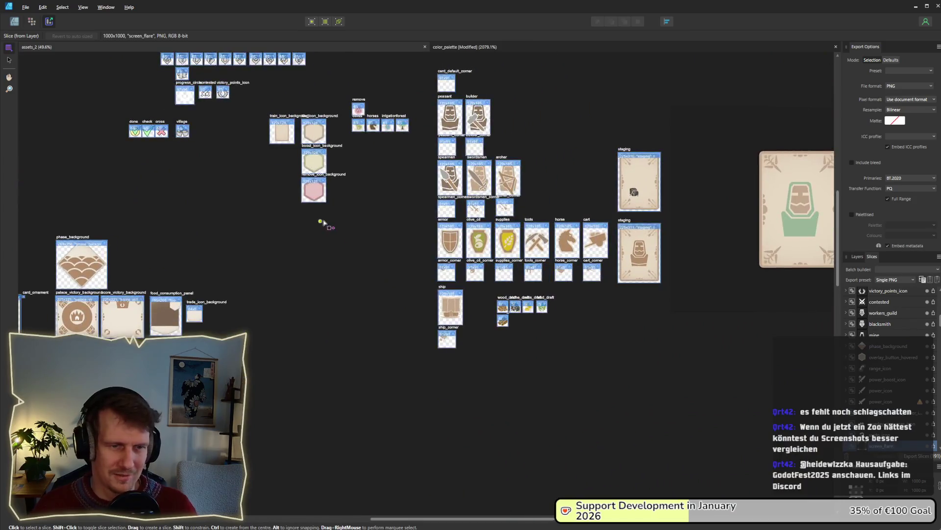
pyautogui.click(19, 24)
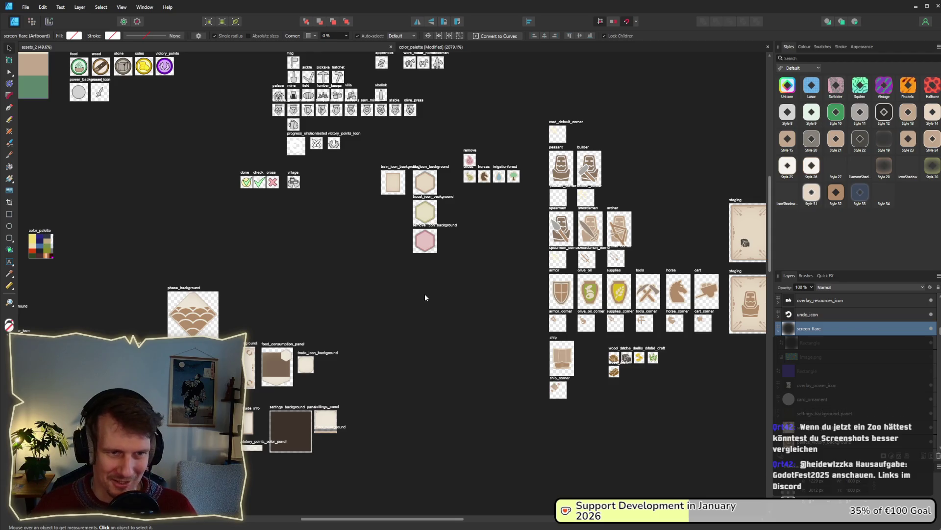
# - Pan and zoom the canvas in on the settings_panel artboard
pyautogui.moveTo(363, 224); pyautogui.dragTo(514, 239)
pyautogui.scroll(-5, 514, 243)
pyautogui.hscroll(-5, 479, 263)
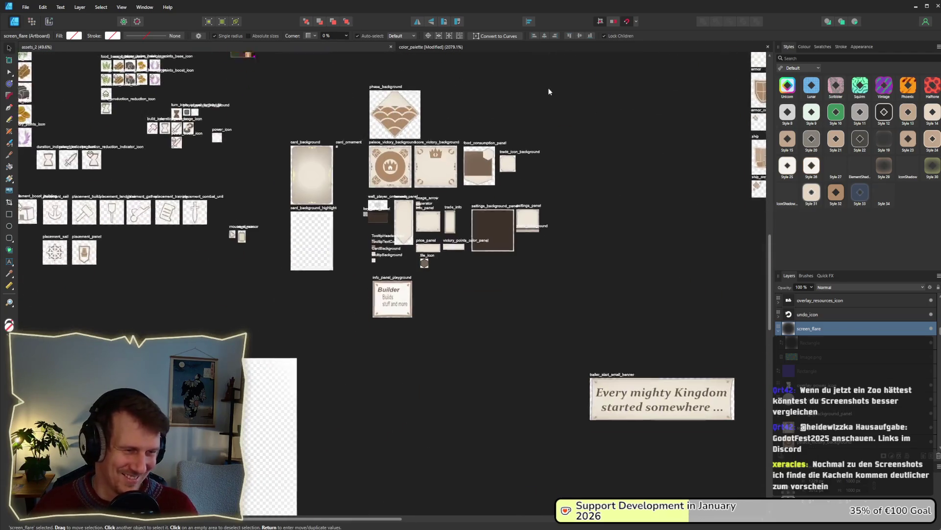
pyautogui.hscroll(5, 469, 225)
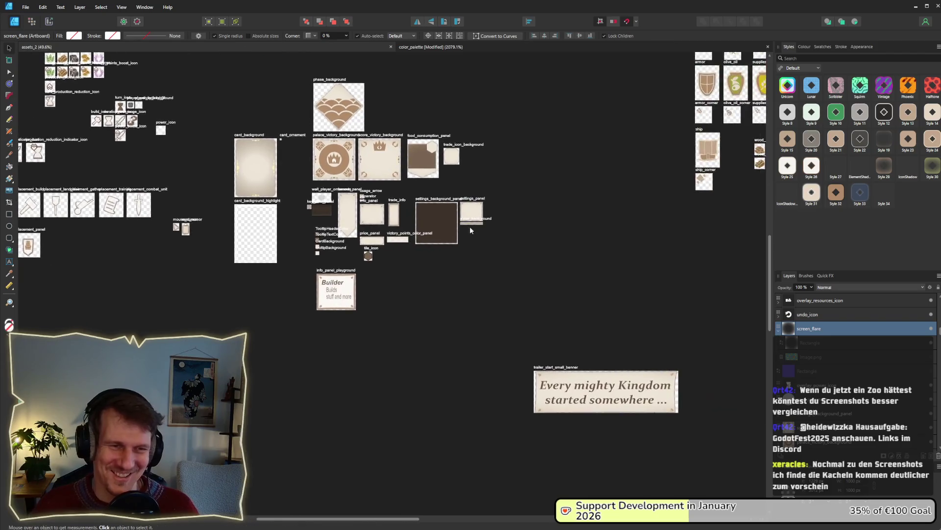
pyautogui.scroll(10, 473, 210)
pyautogui.scroll(2, 473, 223)
pyautogui.hscroll(1, 471, 251)
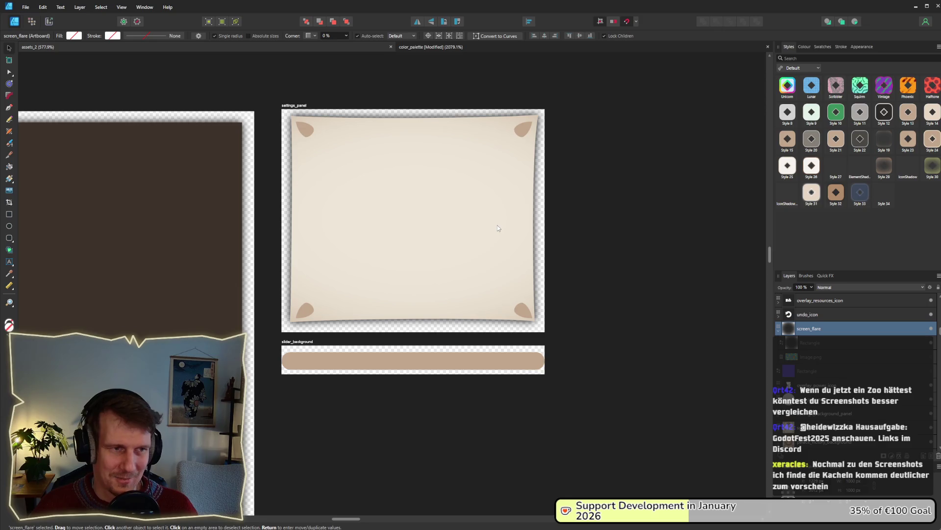
pyautogui.scroll(1, 422, 204)
pyautogui.scroll(1, 417, 196)
pyautogui.hscroll(1, 417, 196)
# - Select the settings panel group, zoom into trade_icon_background, then return to the game
pyautogui.click(410, 187)
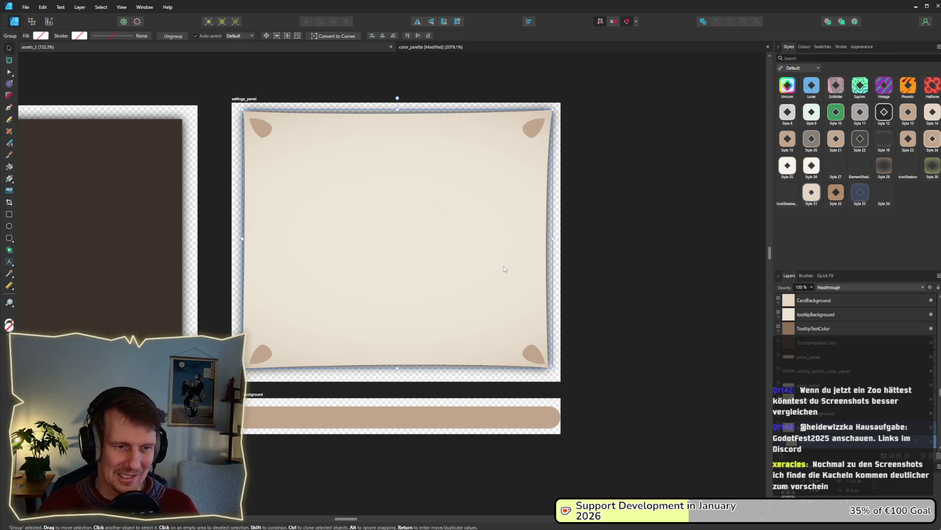
pyautogui.scroll(-1, 429, 249)
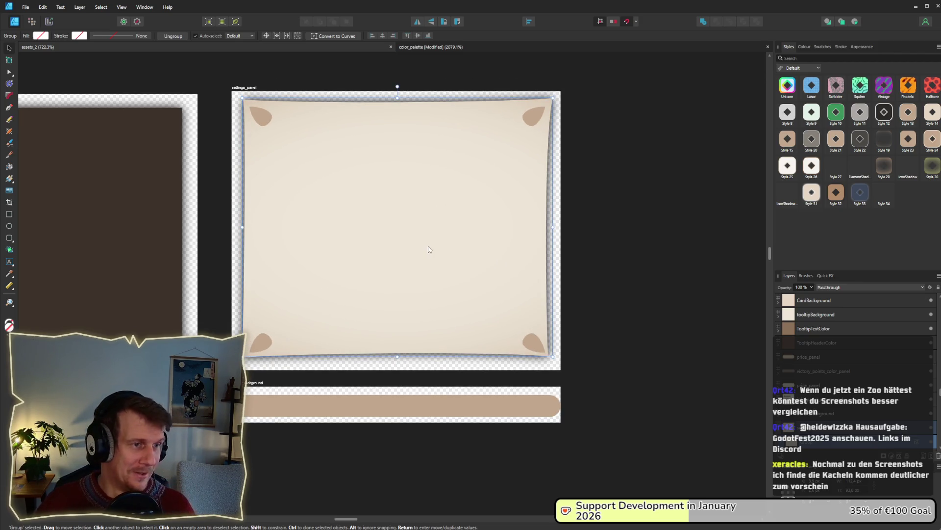
pyautogui.scroll(-6, 428, 249)
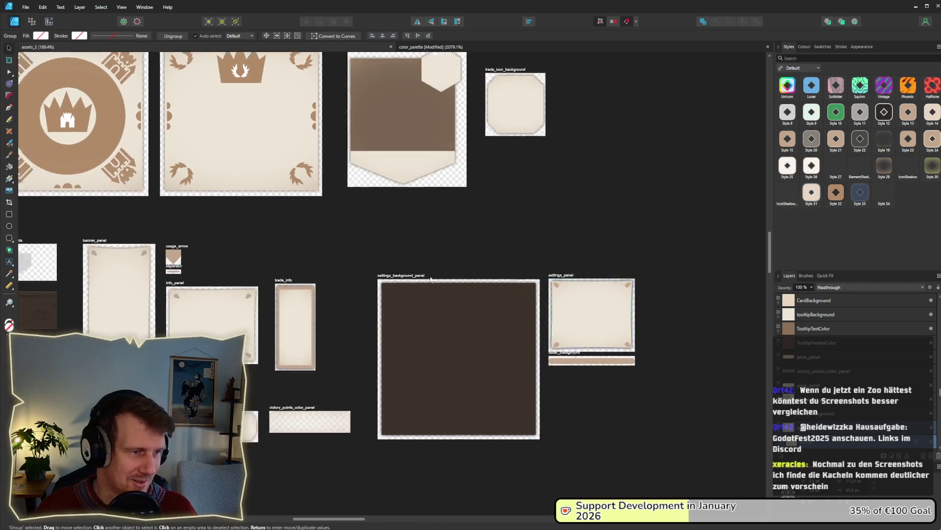
pyautogui.moveTo(431, 279)
pyautogui.mouseDown()
pyautogui.moveTo(615, 166)
pyautogui.moveTo(452, 216)
pyautogui.mouseUp()
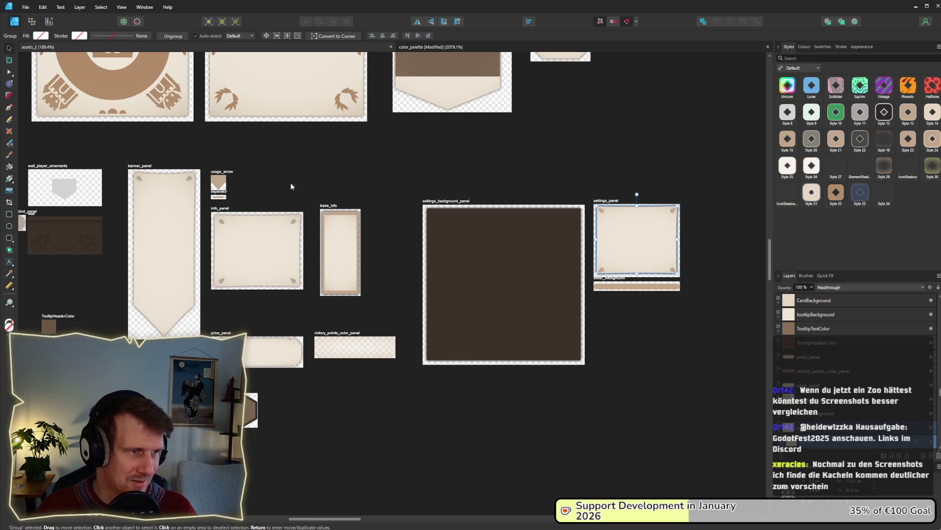
pyautogui.scroll(1, 299, 226)
pyautogui.scroll(5, 492, 208)
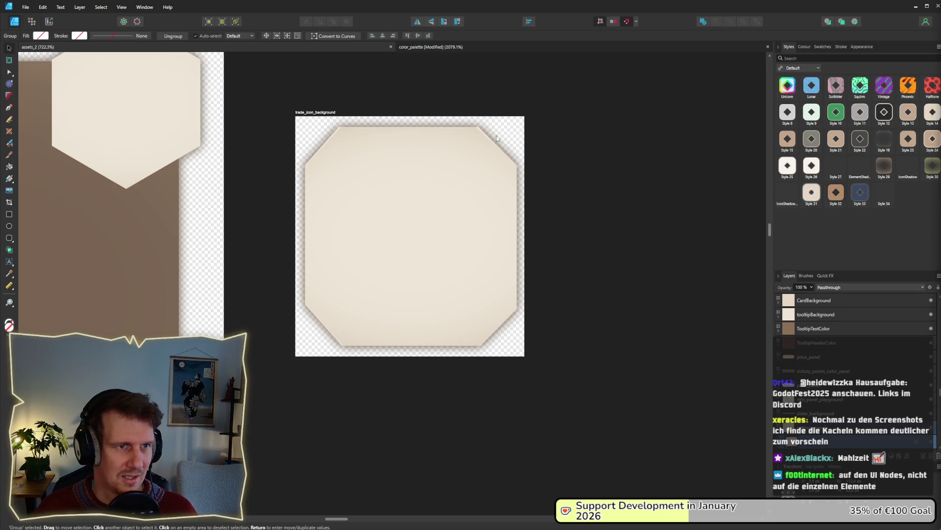
pyautogui.hotkey('alt', 'Tab')
pyautogui.hotkey('alt', 'Tab')
pyautogui.hotkey('alt', 'Tab')
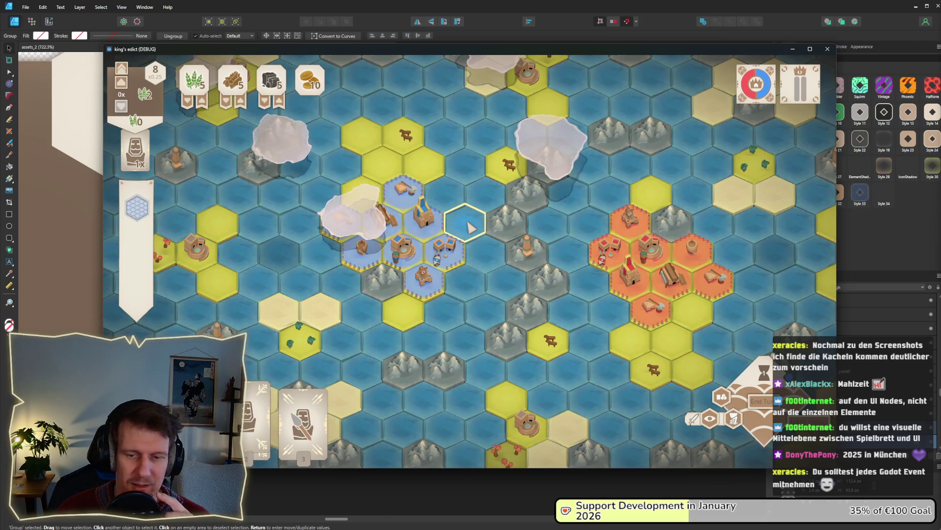
# - Cancel the pending hex tile placement, zoom the map out and in, and nudge the view with W
pyautogui.rightClick(594, 277)
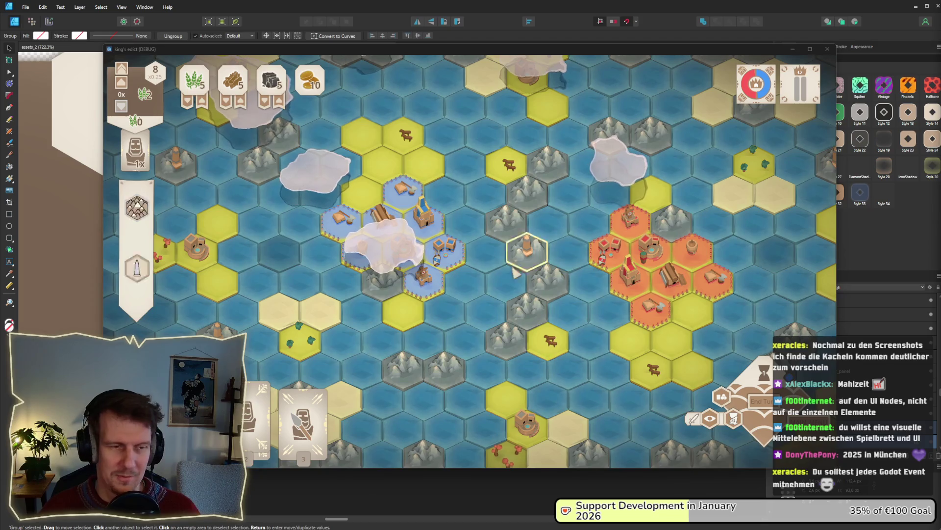
pyautogui.click(389, 252)
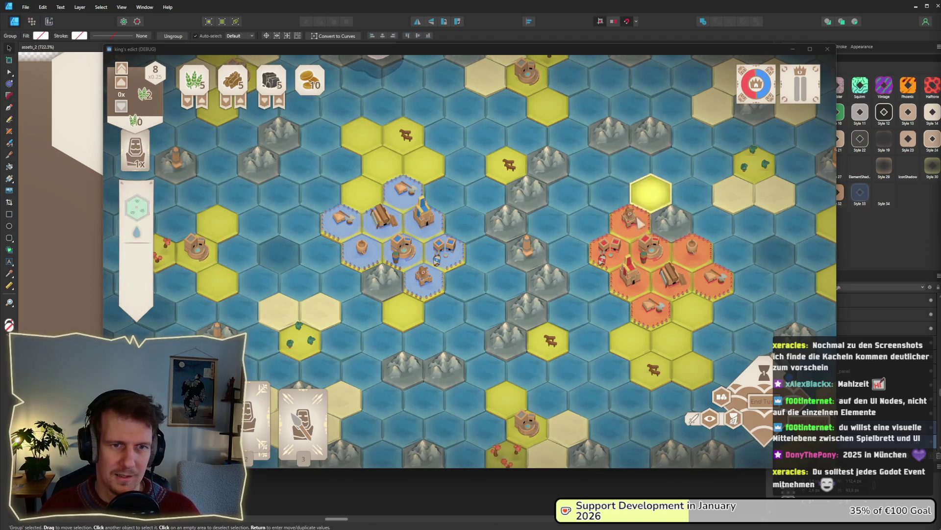
pyautogui.scroll(-2, 561, 231)
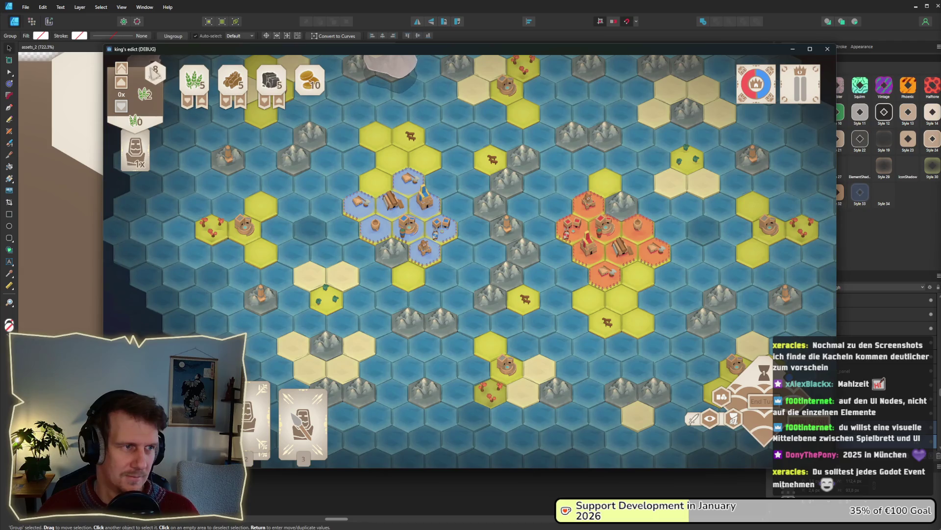
pyautogui.scroll(2, 390, 147)
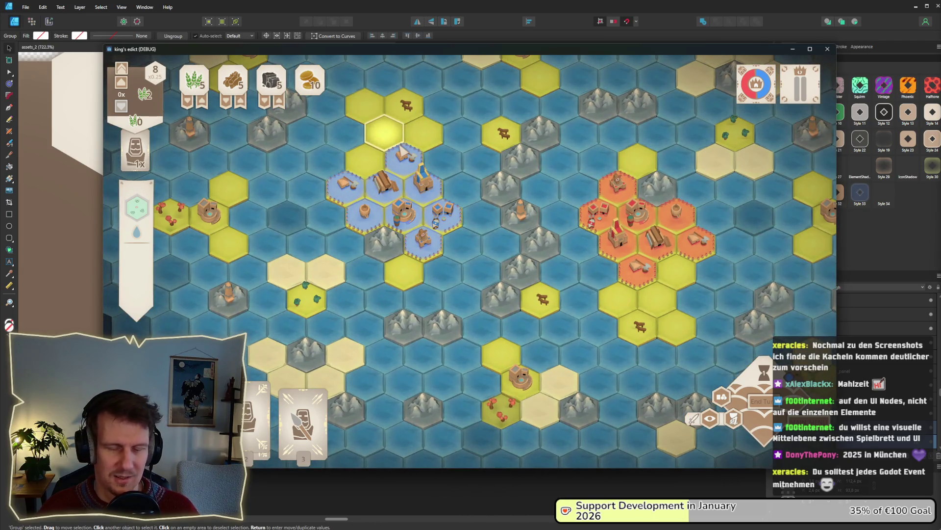
pyautogui.click(403, 158)
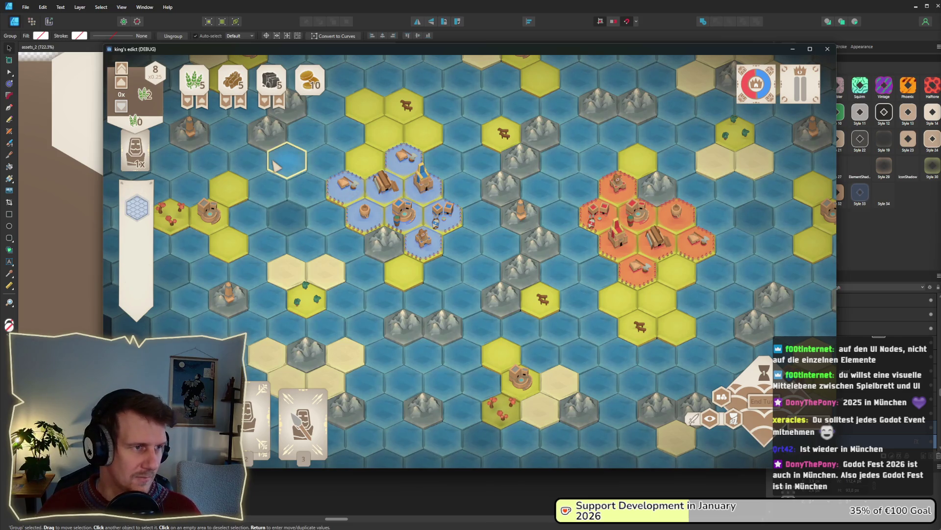
pyautogui.press('w')
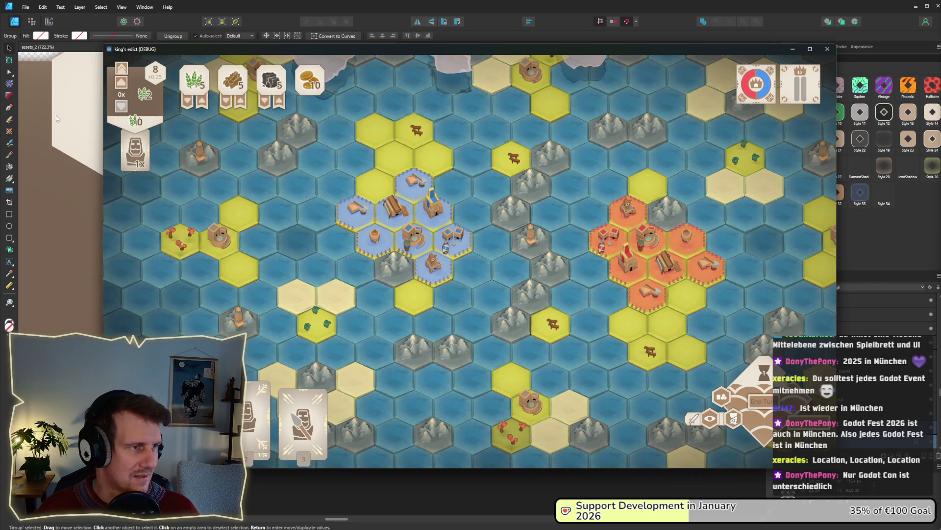
# - Switch to the Godot editor and select the TooltipSystem node in ui.tscn
pyautogui.click(480, 491)
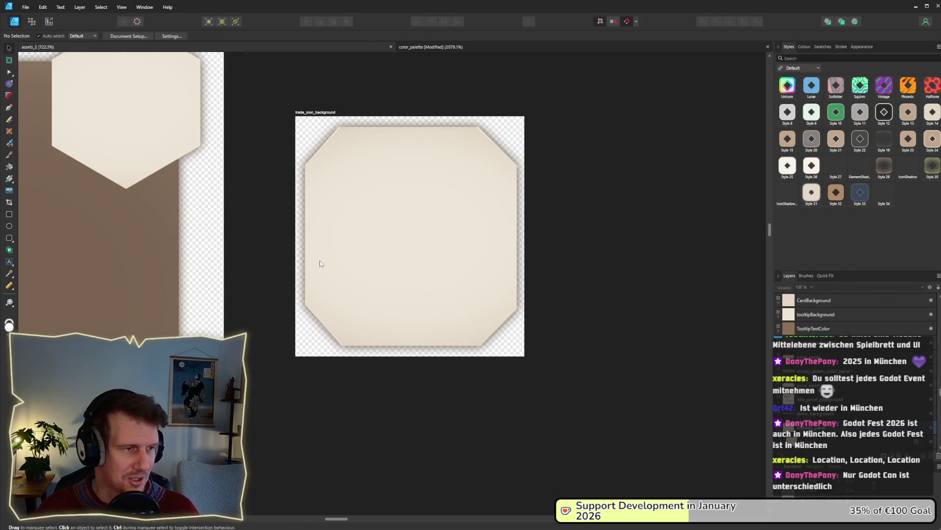
pyautogui.scroll(-6, 320, 263)
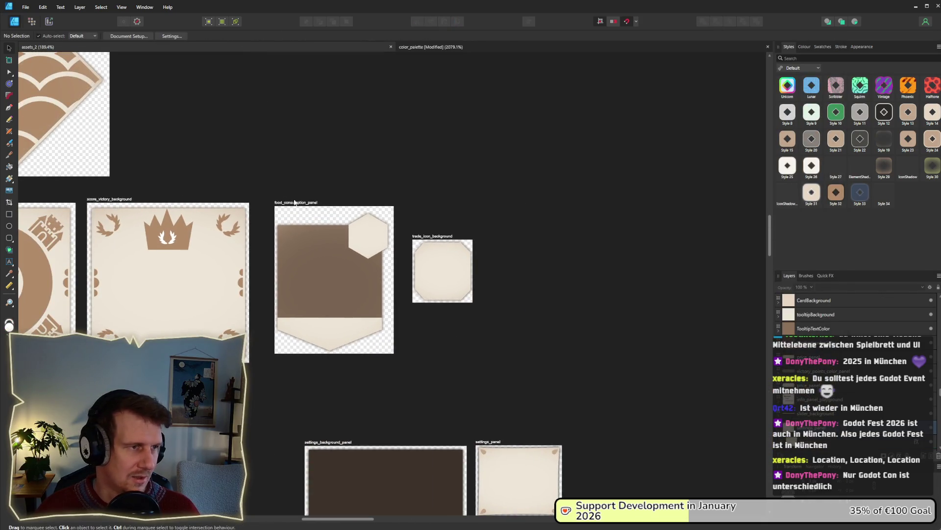
pyautogui.hotkey('alt', 'Tab')
pyautogui.press('Tab')
pyautogui.press('Tab')
pyautogui.press('Tab')
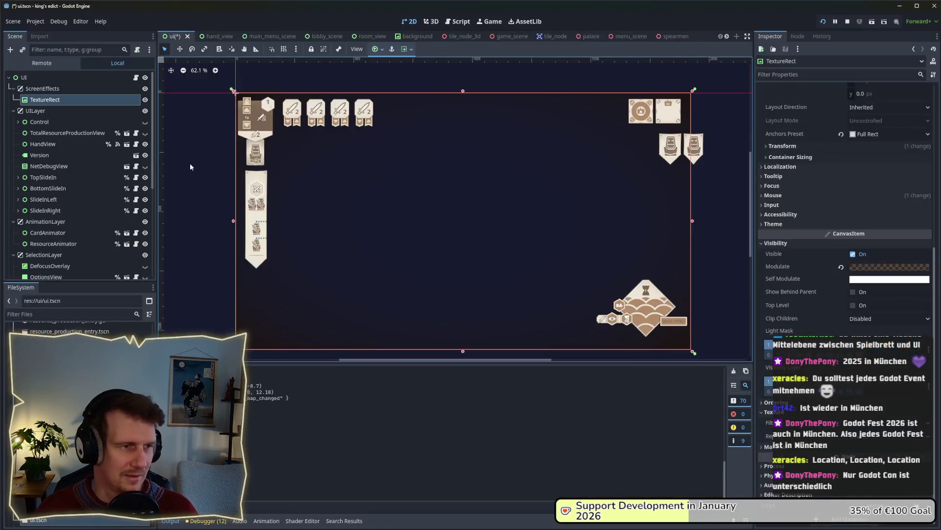
pyautogui.scroll(4, 403, 222)
pyautogui.hscroll(-5, 403, 223)
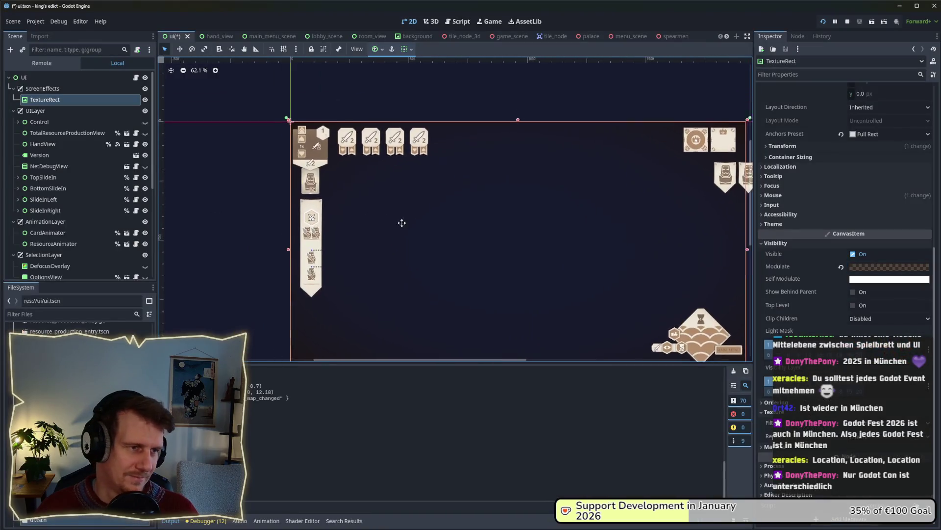
pyautogui.click(423, 195)
pyautogui.scroll(8, 347, 216)
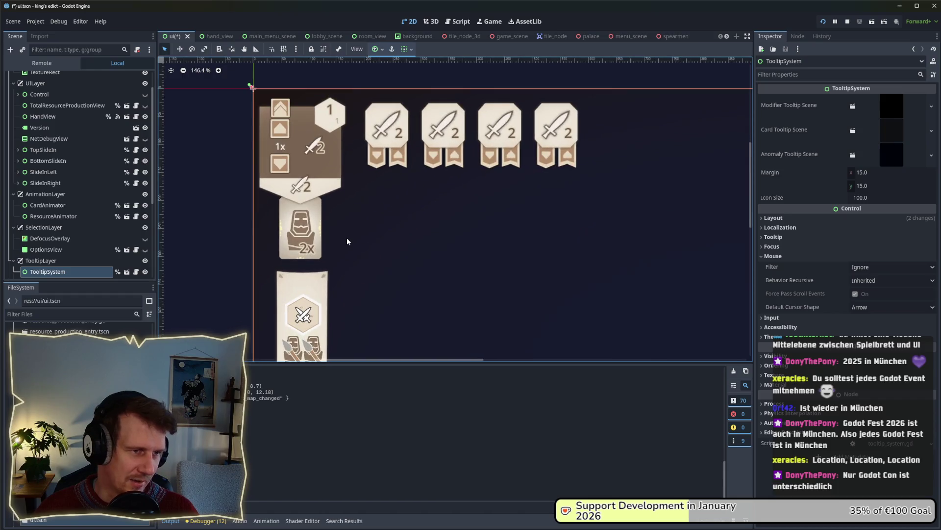
pyautogui.scroll(1, 347, 241)
pyautogui.scroll(-3, 56, 237)
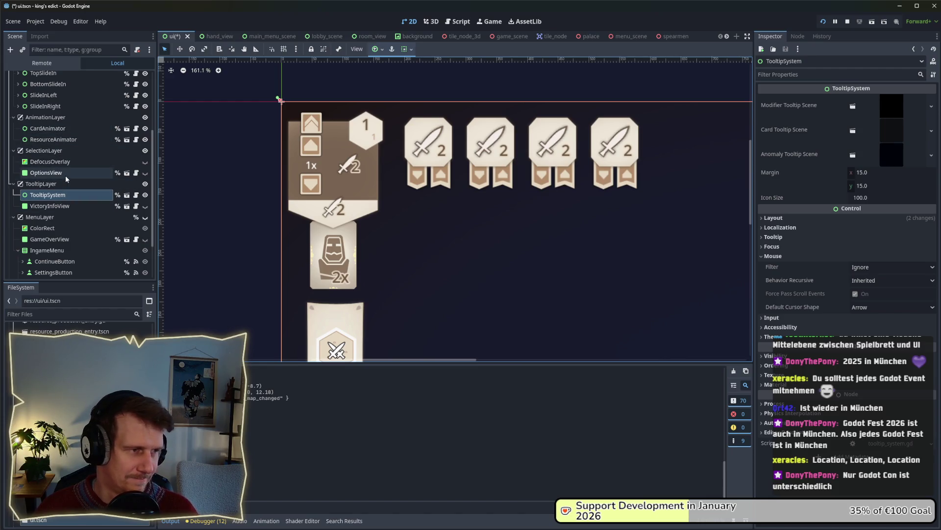
# - Inspect the OptionsView, GameOverView, ColorRect and SlideInLeft nodes in the Scene dock
pyautogui.click(66, 174)
pyautogui.click(54, 239)
pyautogui.click(54, 228)
pyautogui.scroll(-2, 56, 232)
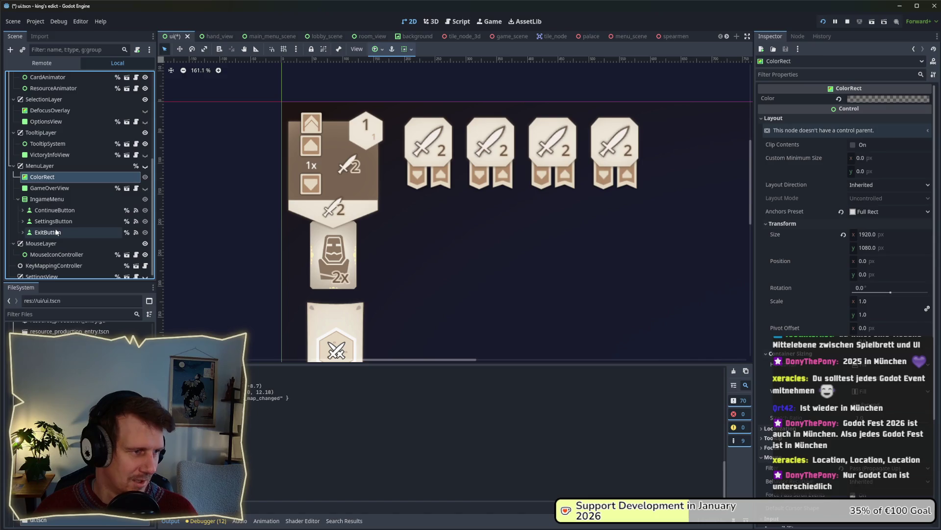
pyautogui.scroll(4, 59, 216)
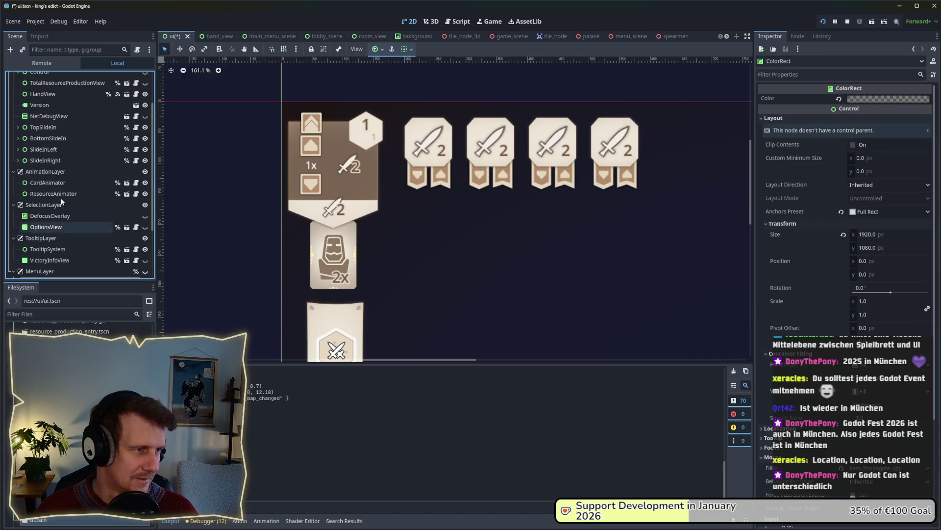
pyautogui.scroll(1, 79, 182)
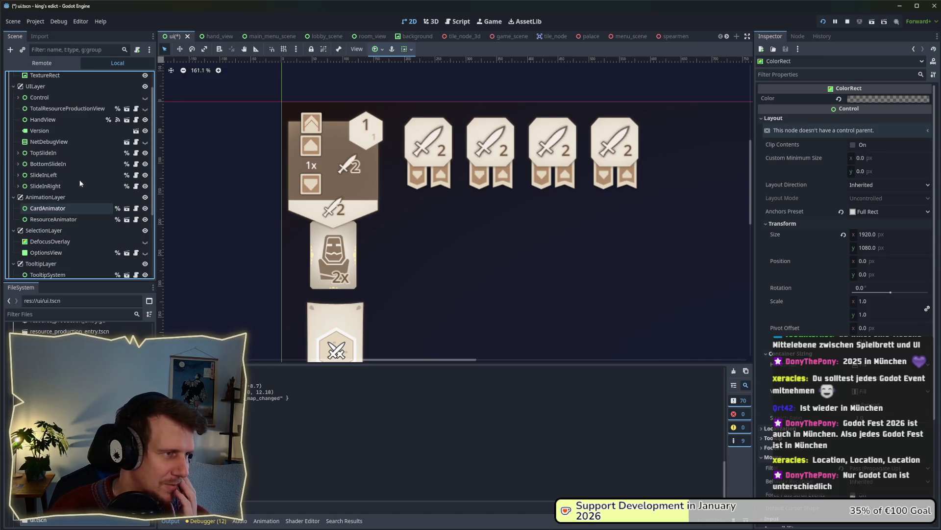
pyautogui.click(54, 176)
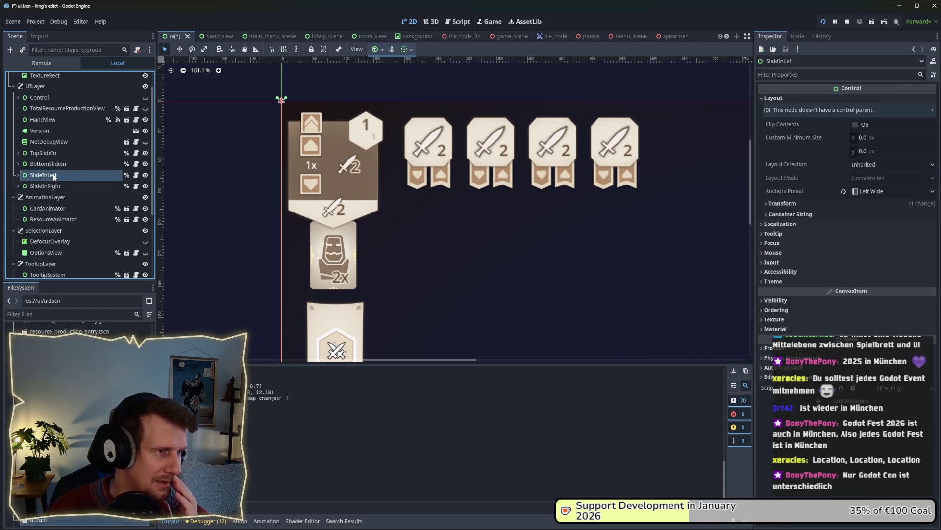
pyautogui.scroll(1, 62, 130)
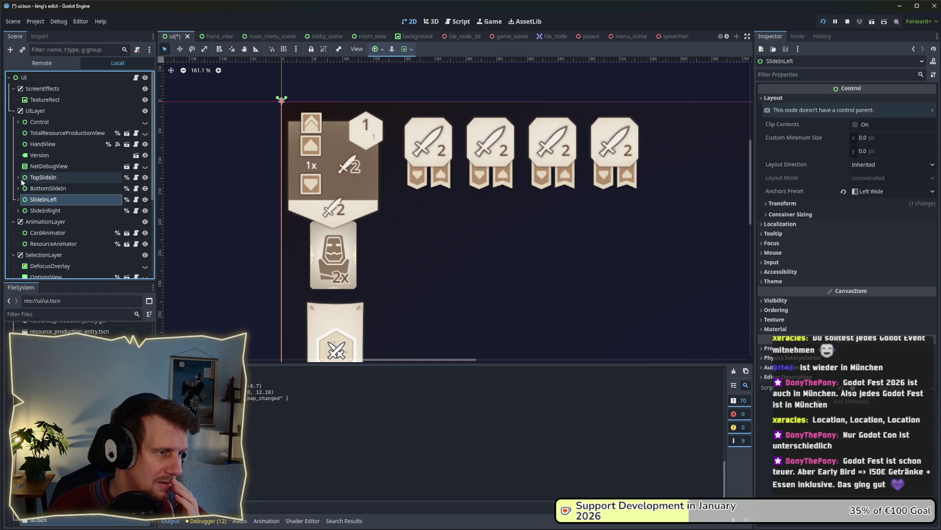
# - Expand SlideInLeft to inspect its TileInfoView child, then collapse it
pyautogui.click(18, 199)
pyautogui.scroll(-2, 37, 203)
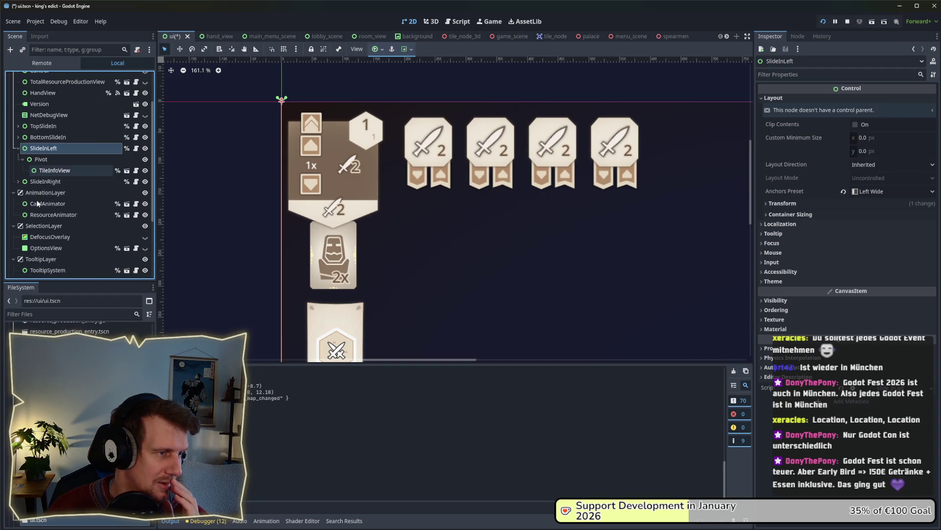
pyautogui.click(49, 171)
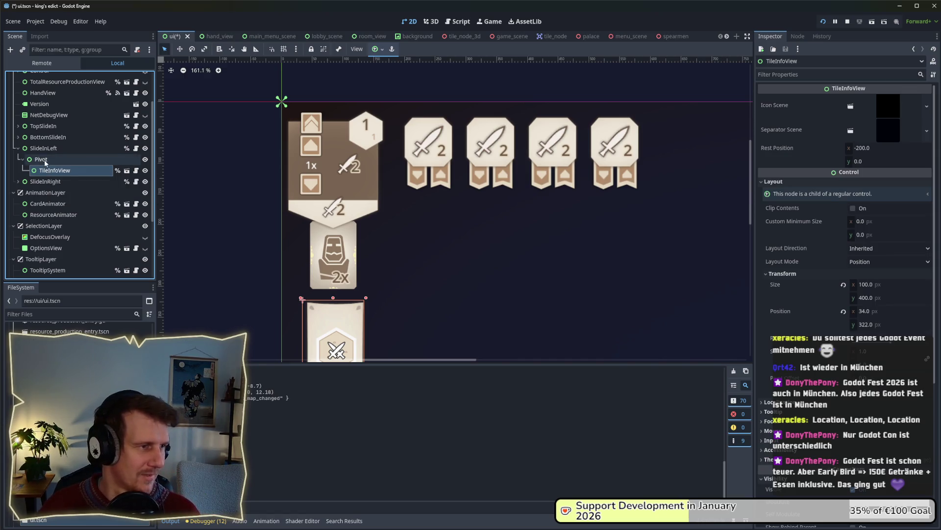
pyautogui.click(43, 149)
pyautogui.click(51, 171)
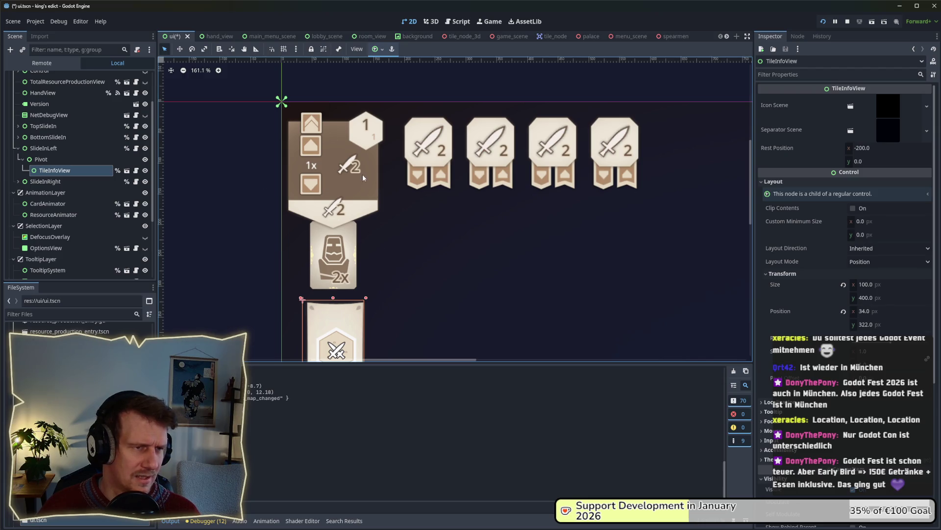
pyautogui.click(18, 148)
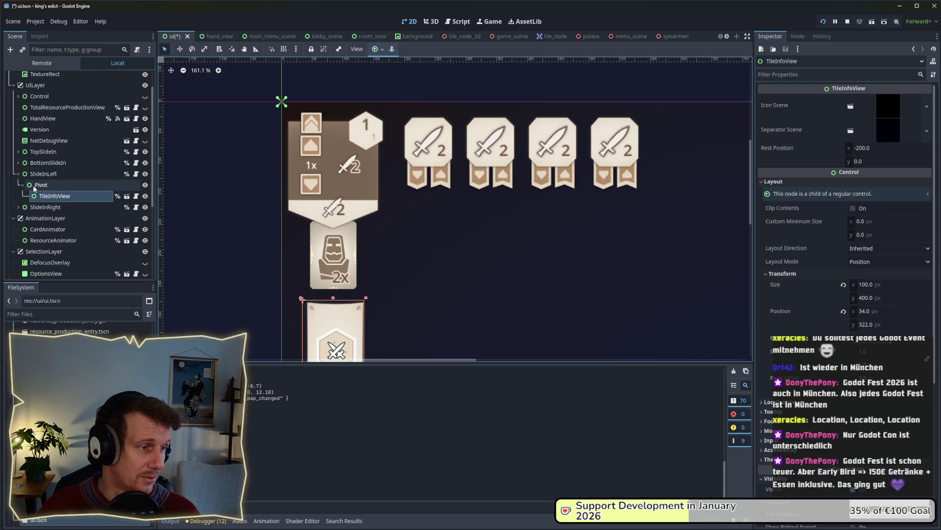
# - Expand TopSlideIn, select PlayerTradeView and open the player_trade_view scene
pyautogui.click(18, 151)
pyautogui.click(57, 174)
pyautogui.click(51, 162)
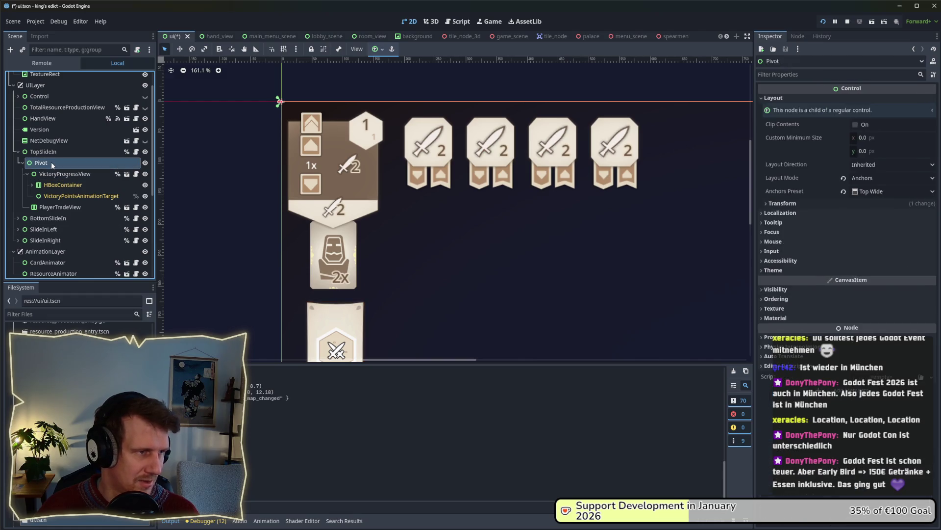
pyautogui.click(59, 207)
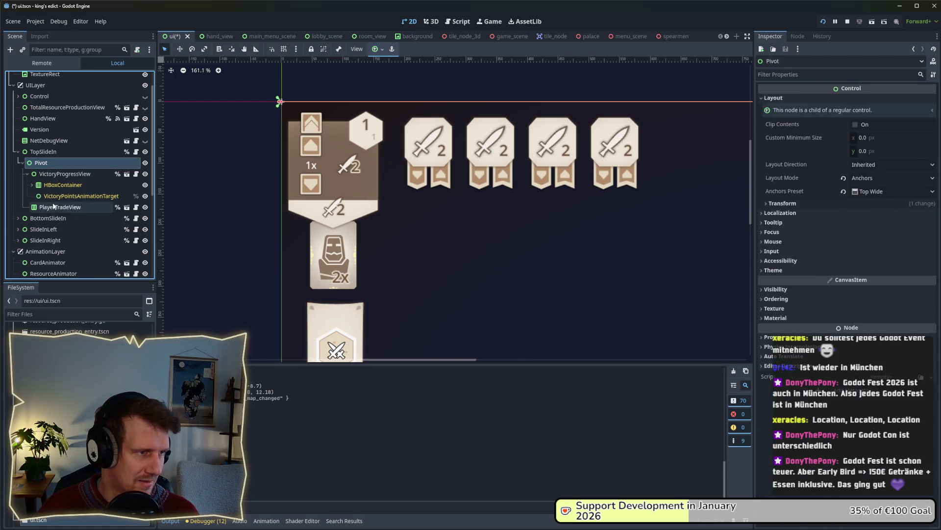
pyautogui.click(126, 207)
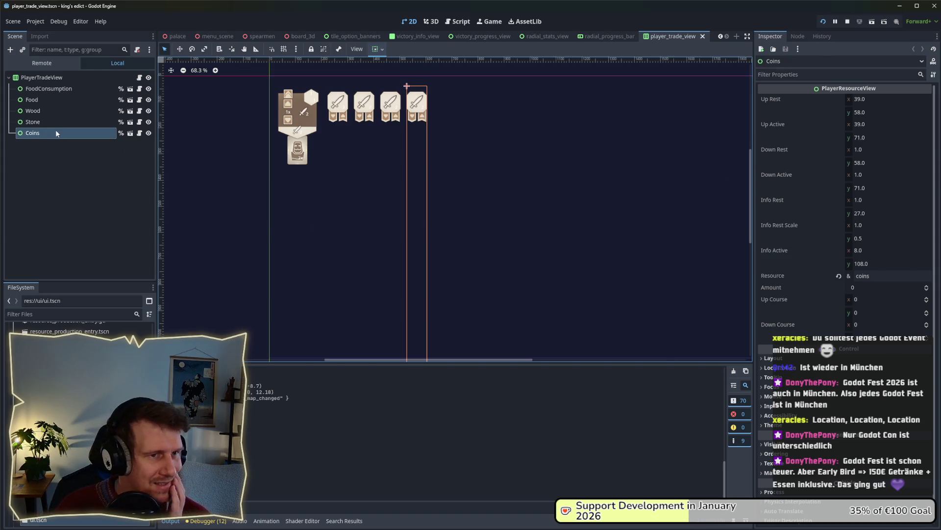
# - Select the FoodConsumption card, review its visibility properties, and compare it with the Food entry
pyautogui.click(43, 91)
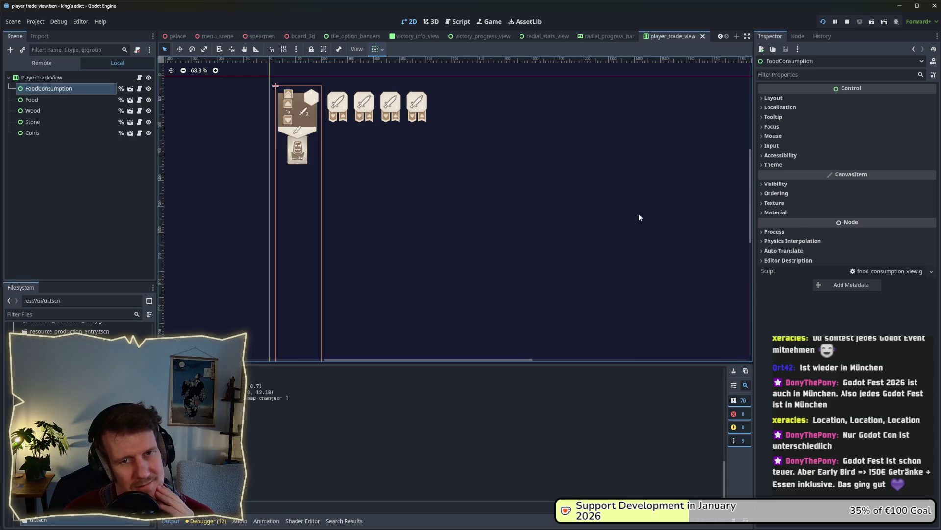
pyautogui.click(774, 184)
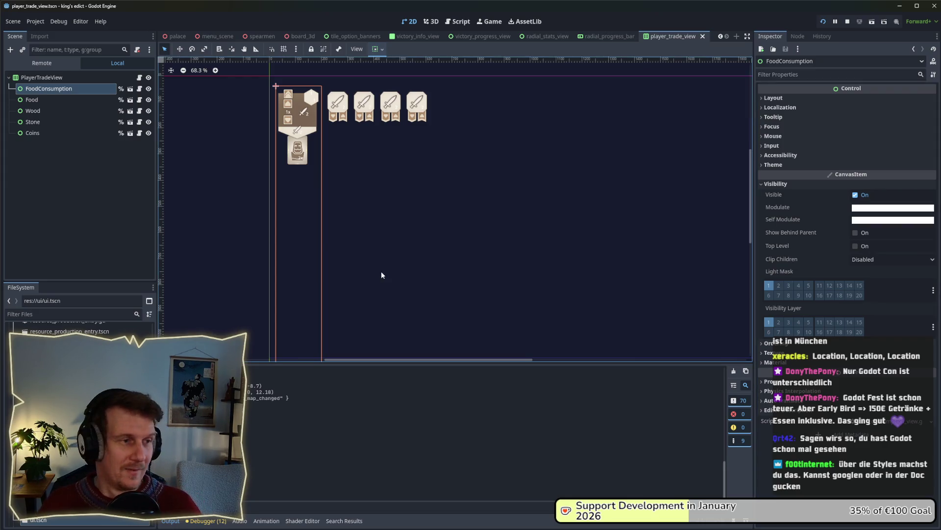
pyautogui.moveTo(298, 164); pyautogui.dragTo(321, 200)
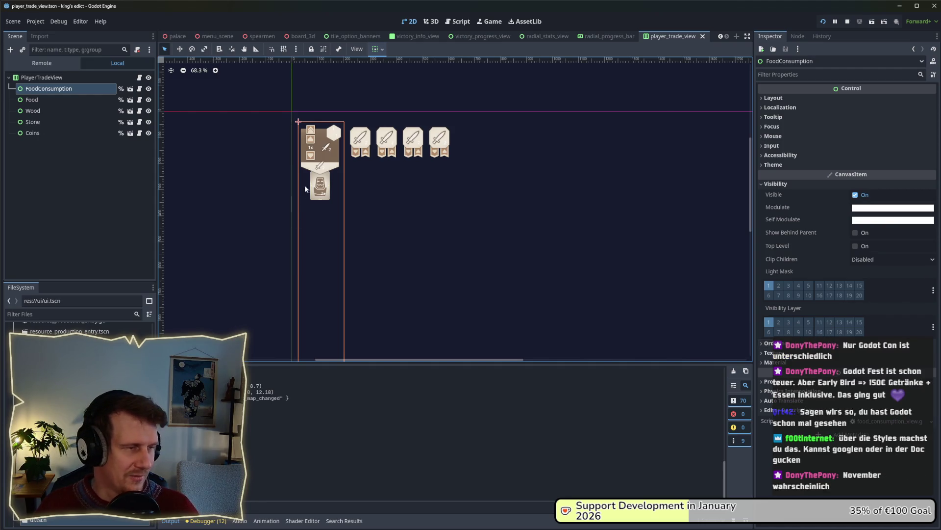
pyautogui.scroll(5, 305, 184)
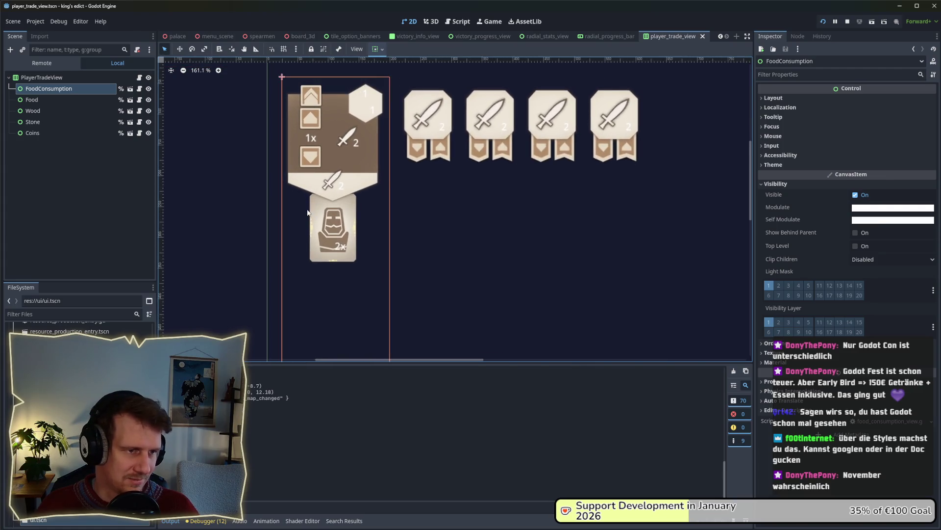
pyautogui.scroll(1, 307, 213)
pyautogui.click(55, 100)
pyautogui.click(68, 91)
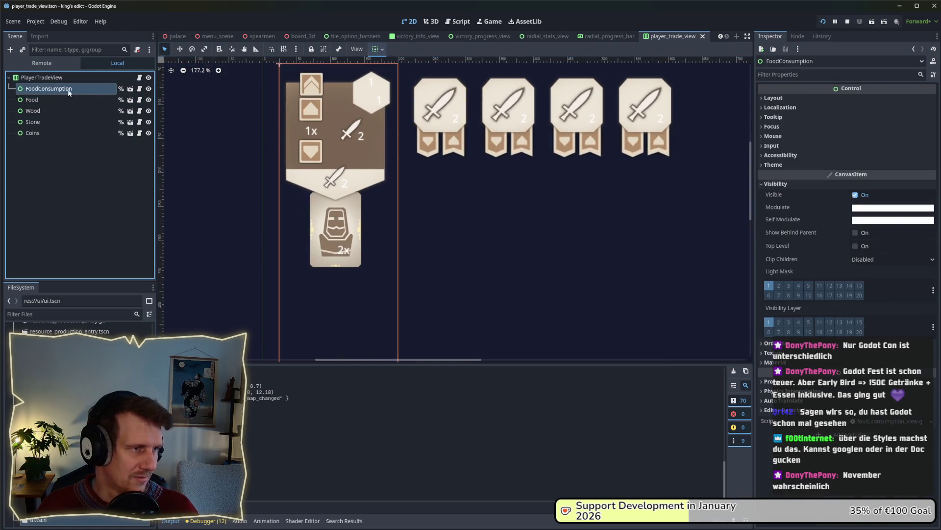
# - Open the food_consumption_view scene in its own tab and select the Card node
pyautogui.click(140, 88)
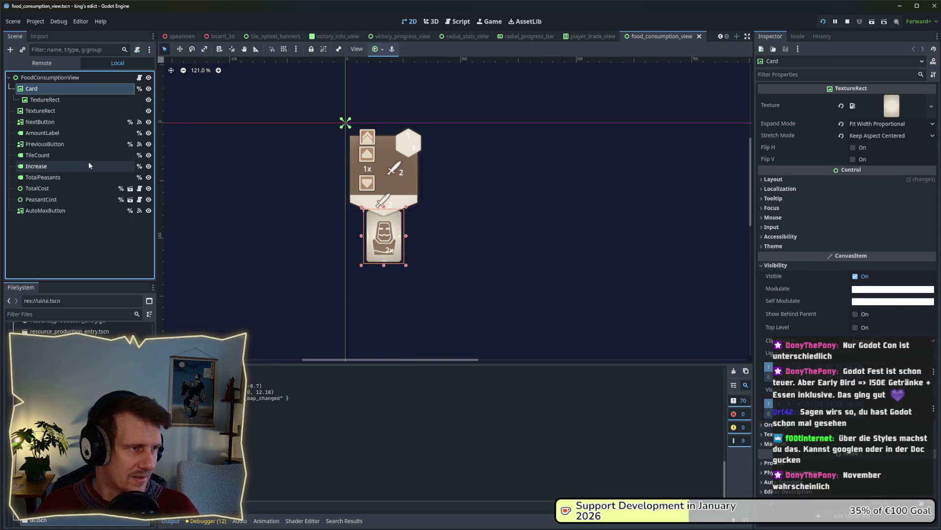
pyautogui.click(59, 100)
pyautogui.click(60, 93)
pyautogui.click(59, 101)
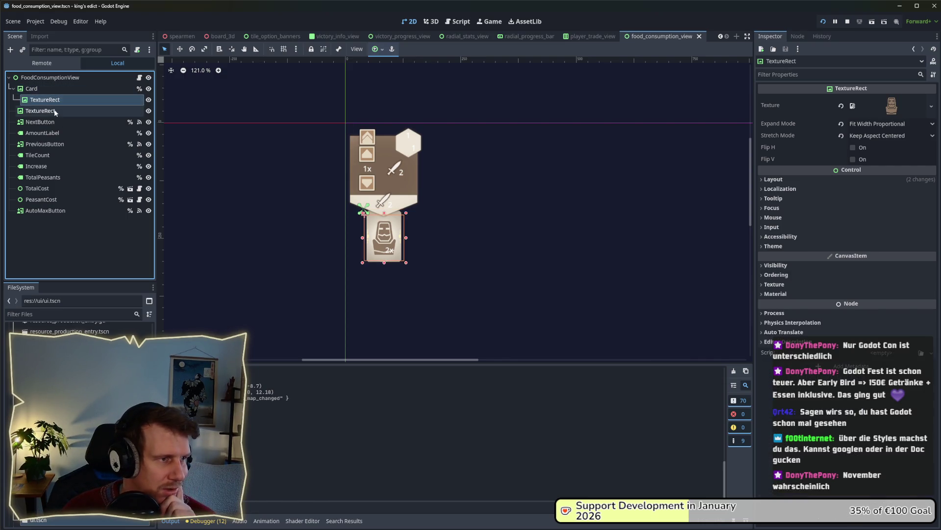
pyautogui.click(52, 90)
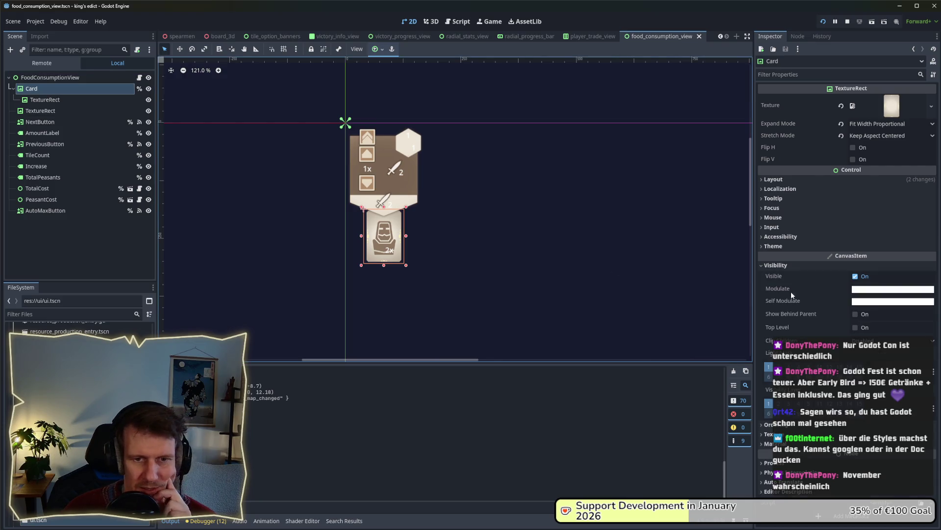
# - In the Inspector, collapse Card's Visibility section and expand its Theme section
pyautogui.click(775, 266)
pyautogui.click(773, 267)
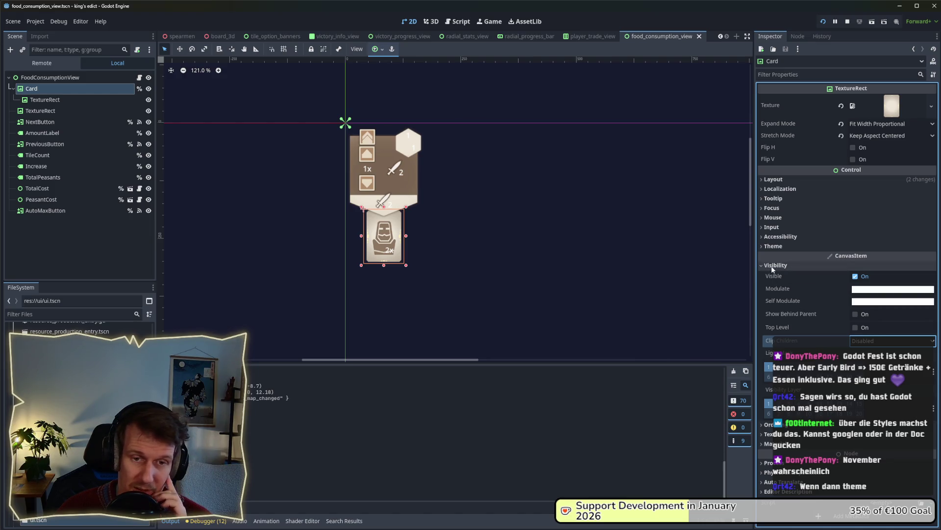
pyautogui.click(772, 265)
pyautogui.click(770, 246)
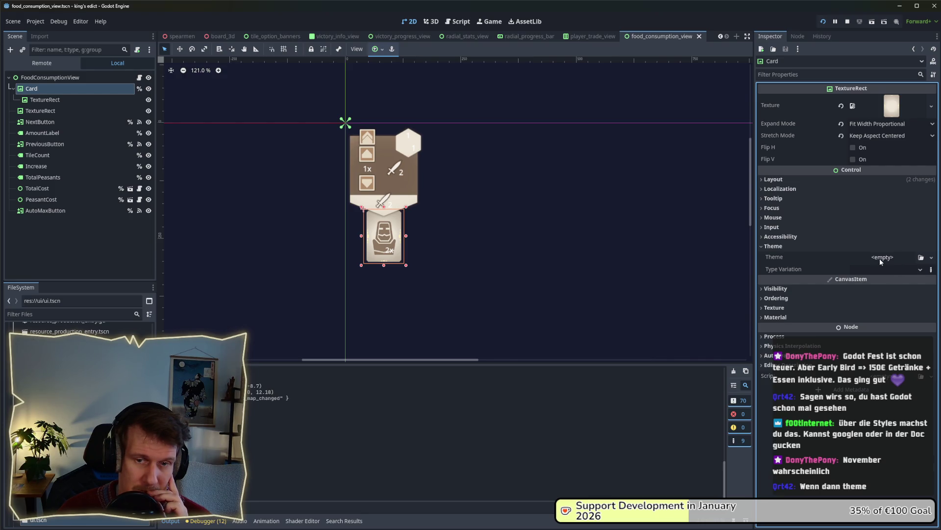
# - Filter the FileSystem for 'defa', open default.tres, and enlarge the theme editor panel
pyautogui.click(44, 317)
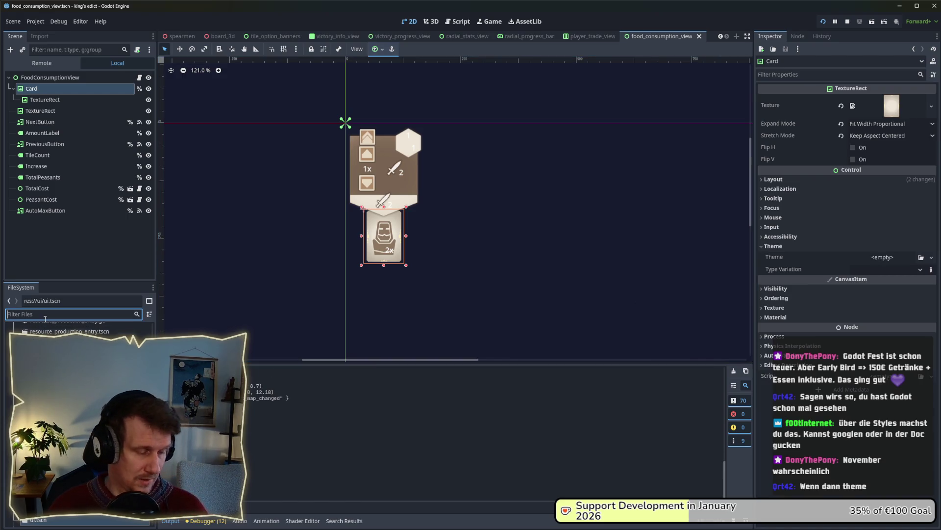
pyautogui.write('defa')
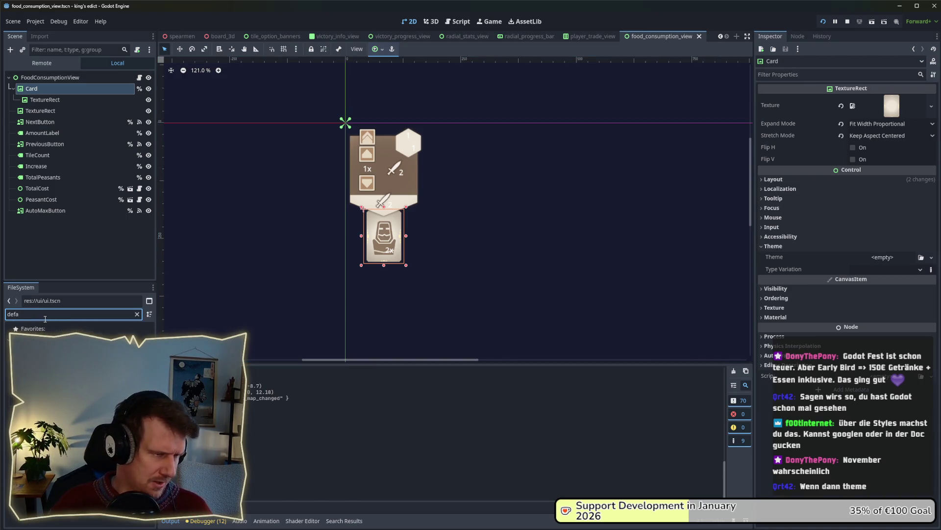
pyautogui.doubleClick(54, 372)
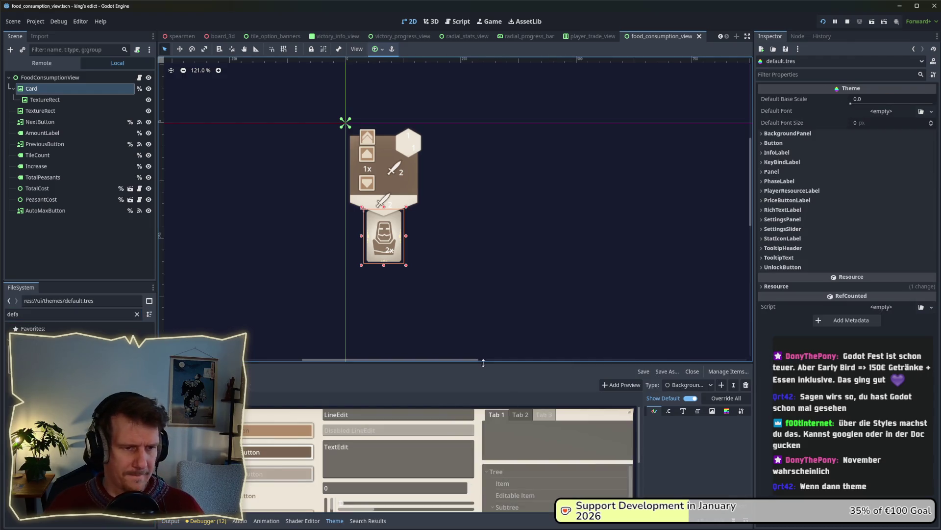
pyautogui.moveTo(485, 363); pyautogui.dragTo(484, 195)
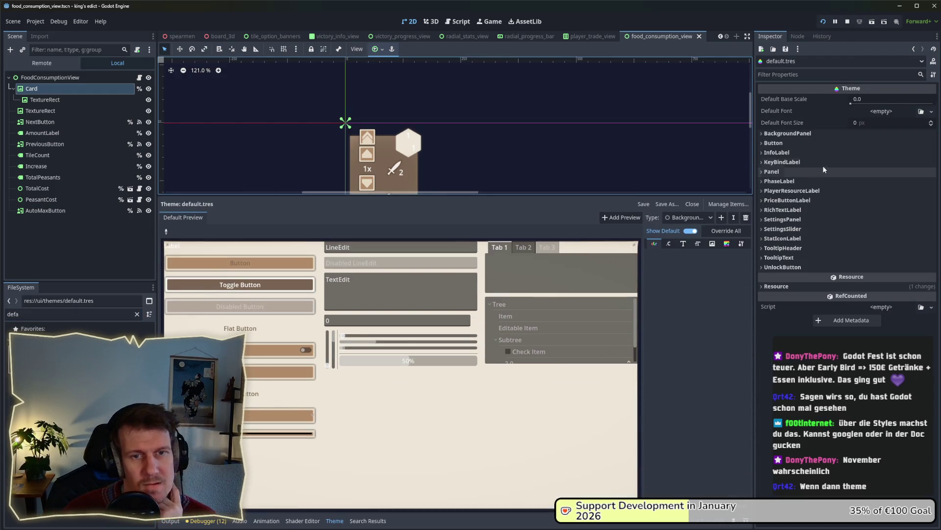
# - Add a new custom item type named ShadowedTexture to the default.tres theme
pyautogui.click(689, 217)
pyautogui.click(706, 219)
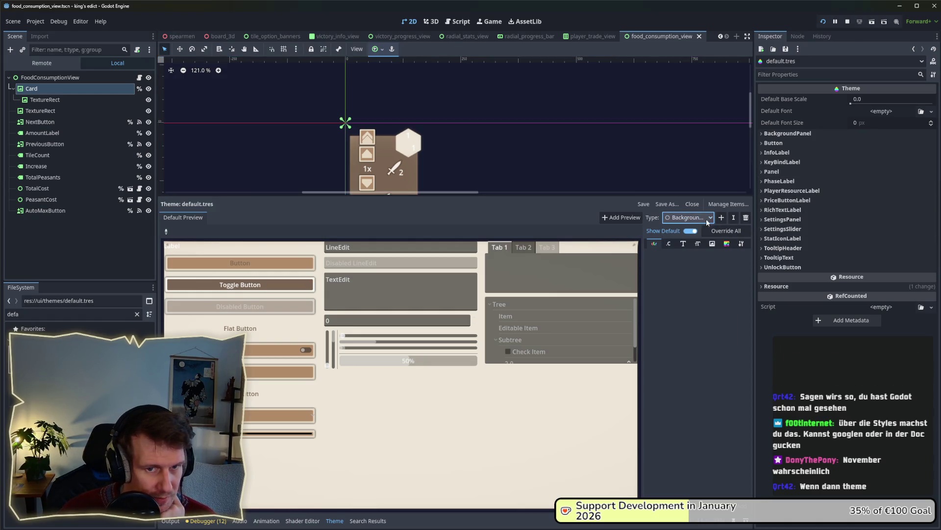
pyautogui.click(722, 217)
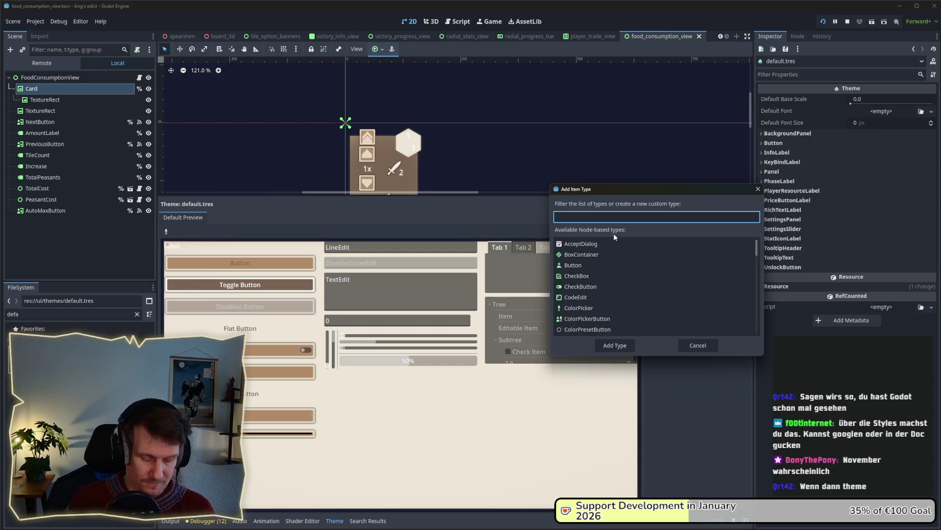
pyautogui.write('UI')
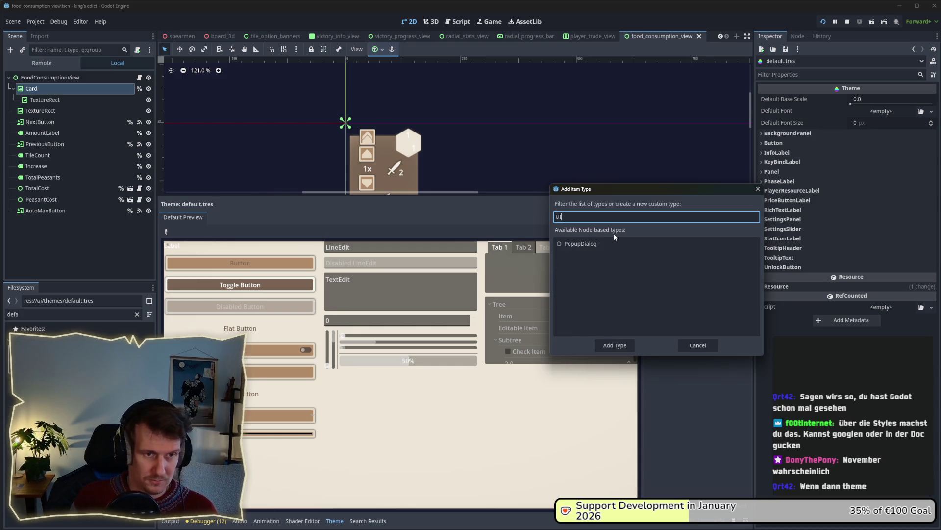
pyautogui.write('Texture')
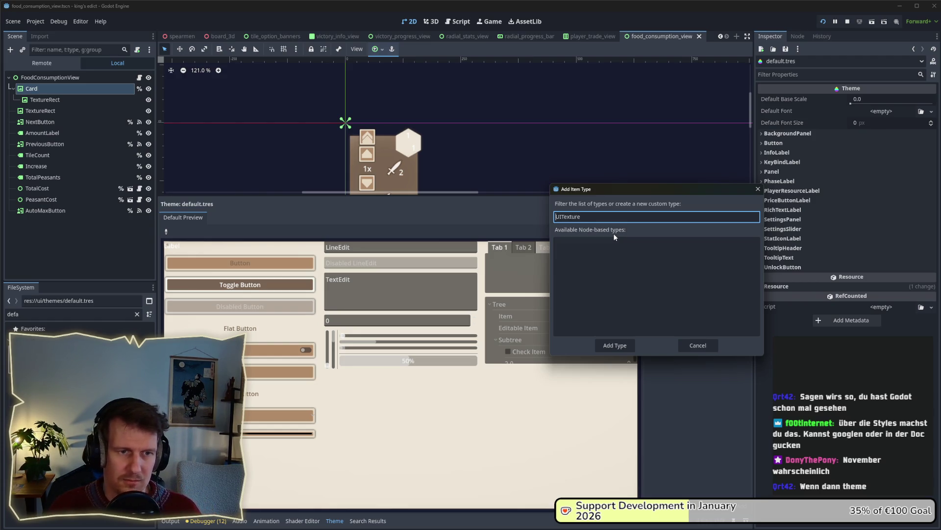
pyautogui.press('Delete')
pyautogui.press('Delete')
pyautogui.write('Shadow')
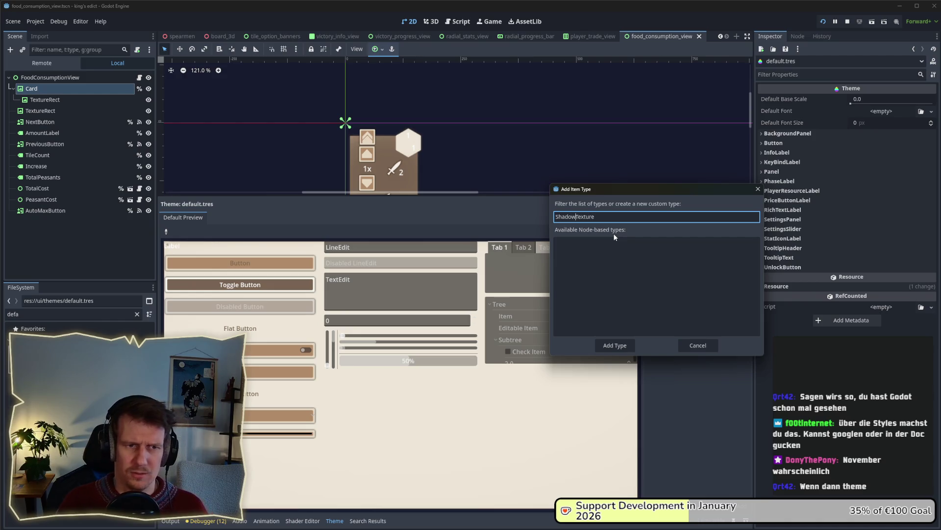
pyautogui.write('ed')
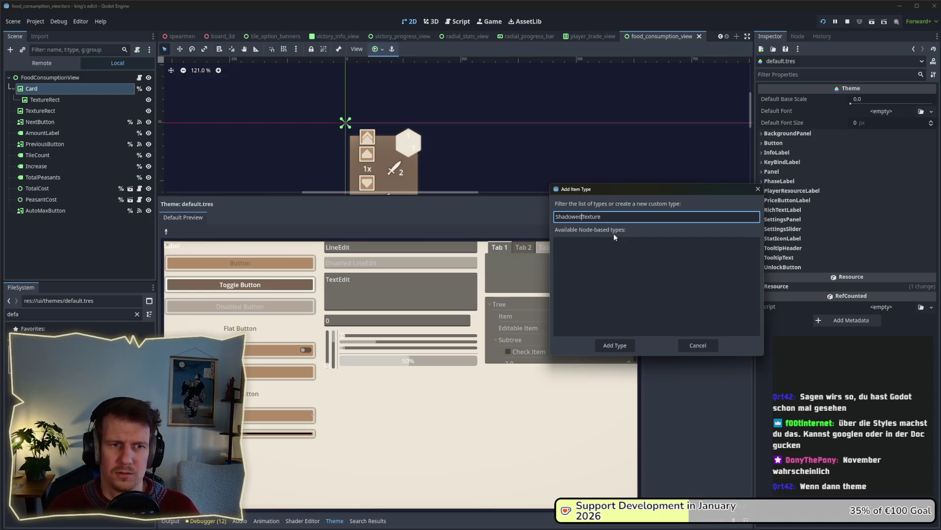
pyautogui.press('Return')
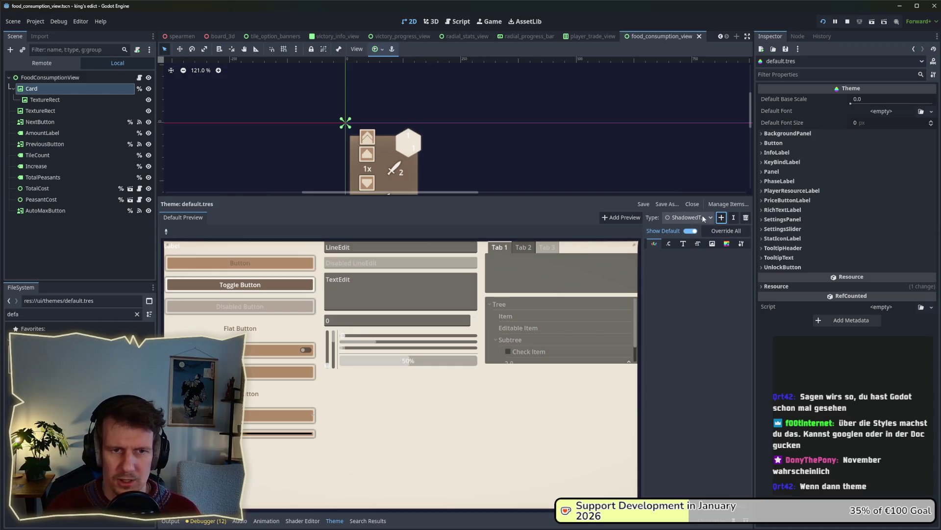
pyautogui.click(699, 216)
# - Open ShadowedTexture's variation base type picker and try filtering it by 'Texture' and 'Text'
pyautogui.click(691, 218)
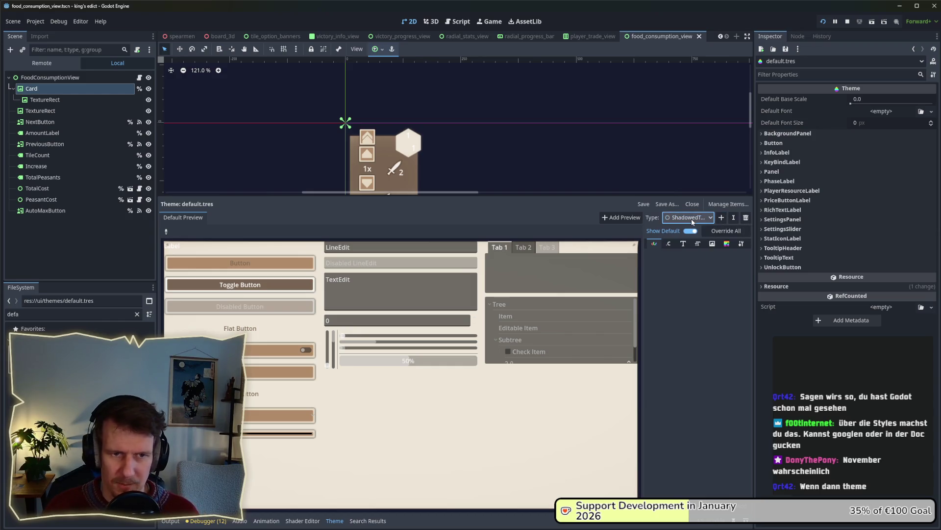
pyautogui.click(742, 244)
pyautogui.click(743, 257)
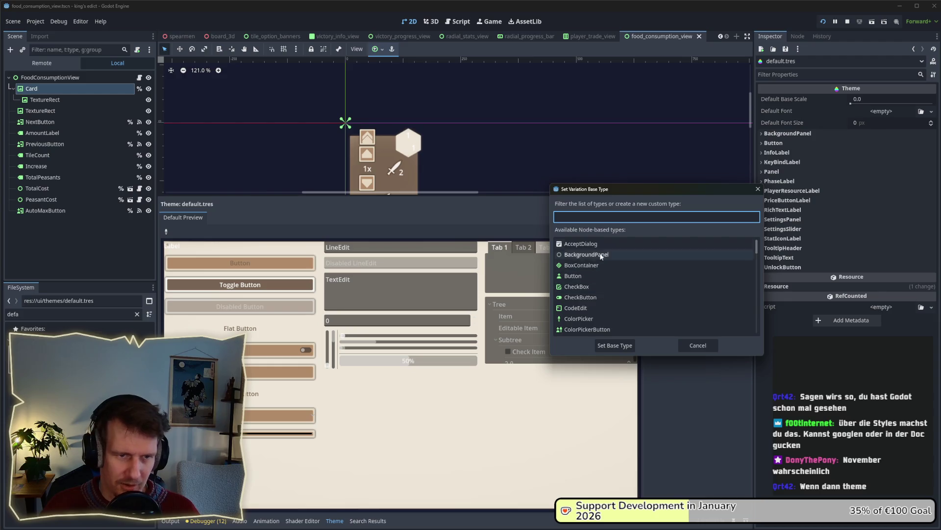
pyautogui.write('Tex')
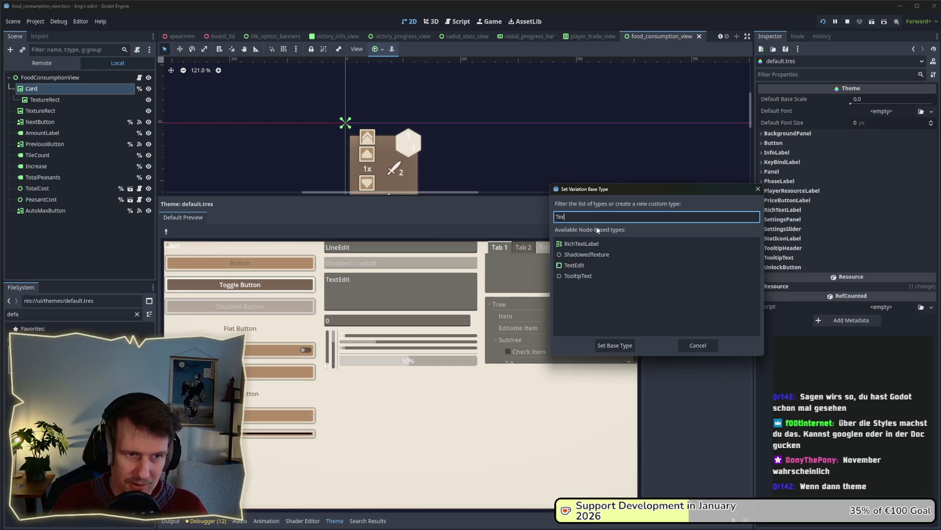
pyautogui.write('ture')
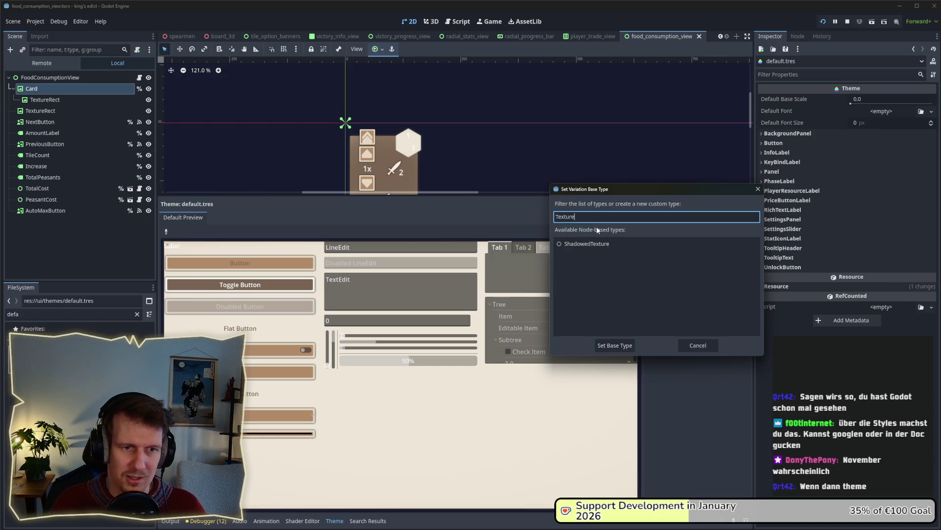
pyautogui.hotkey('ctrl', 'a')
pyautogui.press('BackSpace')
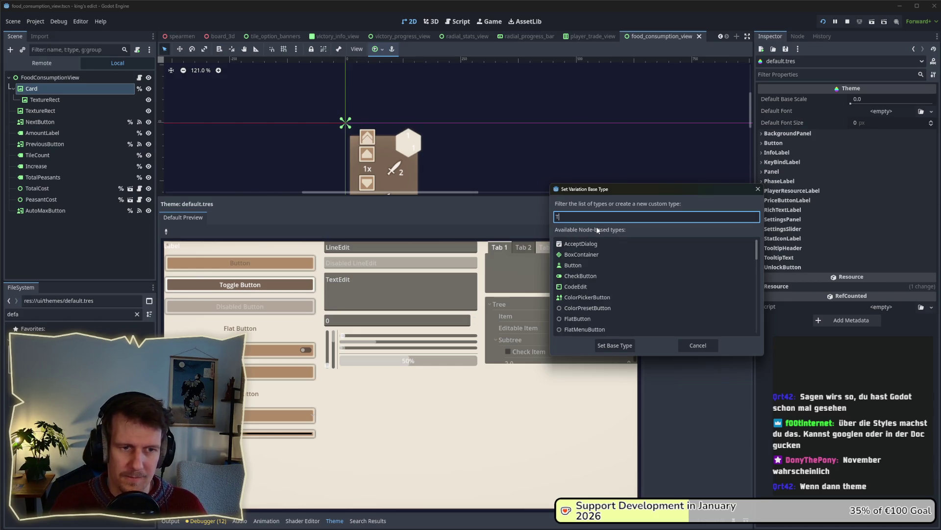
pyautogui.write('Text')
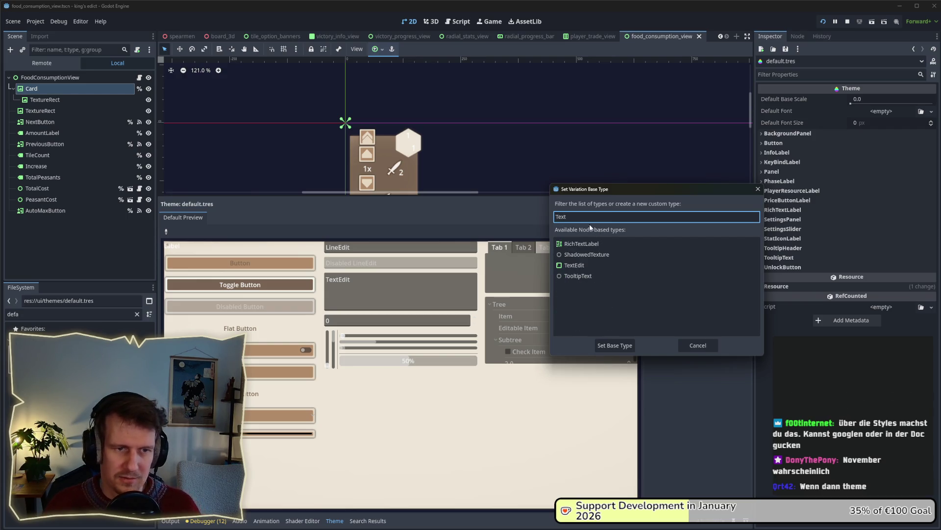
pyautogui.hotkey('ctrl', 'a')
pyautogui.press('BackSpace')
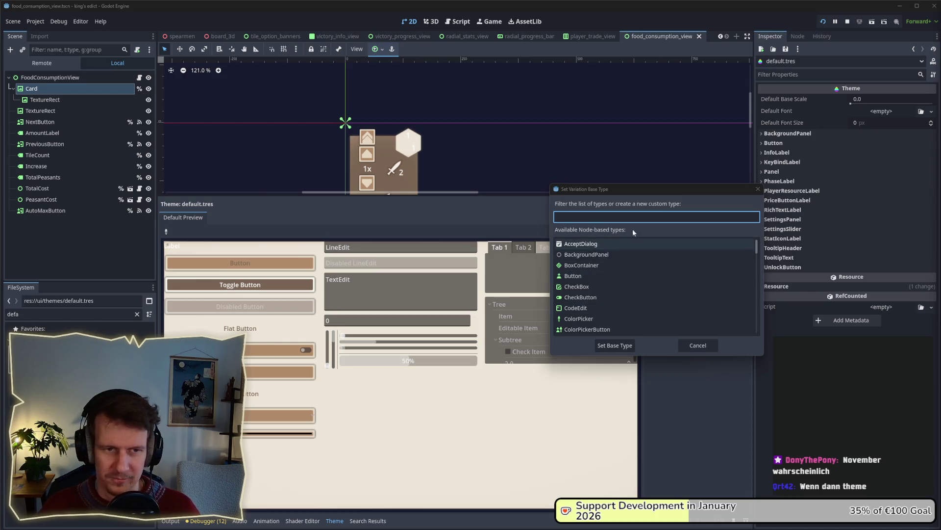
# - Browse the full base type list, then close the picker without choosing, keeping ShadowedTexture selected
pyautogui.moveTo(678, 190); pyautogui.dragTo(456, 202)
pyautogui.scroll(-3, 419, 304)
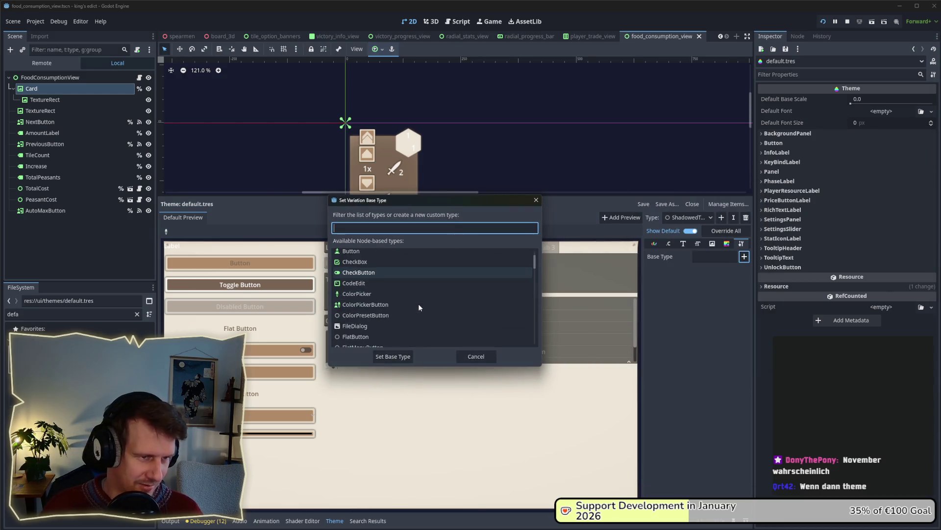
pyautogui.scroll(-4, 419, 306)
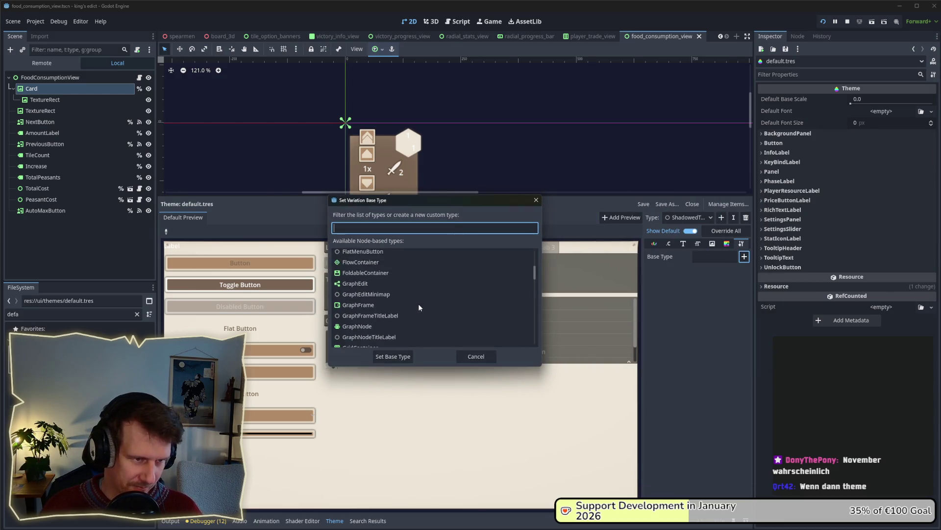
pyautogui.scroll(-5, 419, 304)
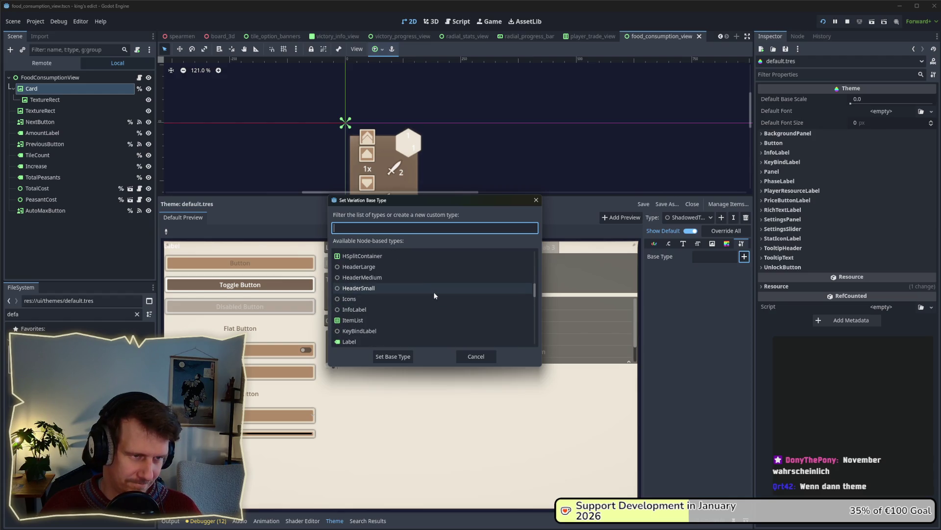
pyautogui.scroll(-2, 434, 294)
pyautogui.scroll(-2, 434, 296)
pyautogui.scroll(-8, 434, 296)
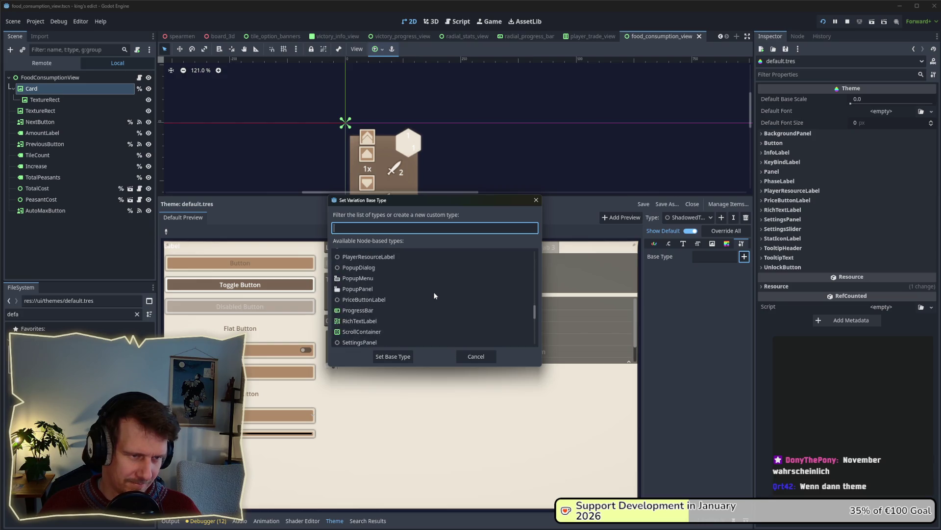
pyautogui.scroll(-3, 434, 295)
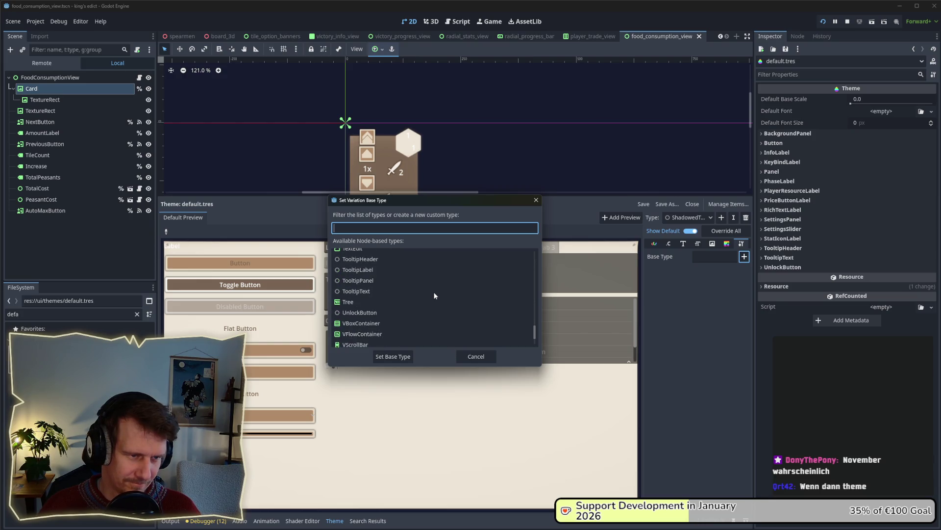
pyautogui.scroll(-1, 433, 296)
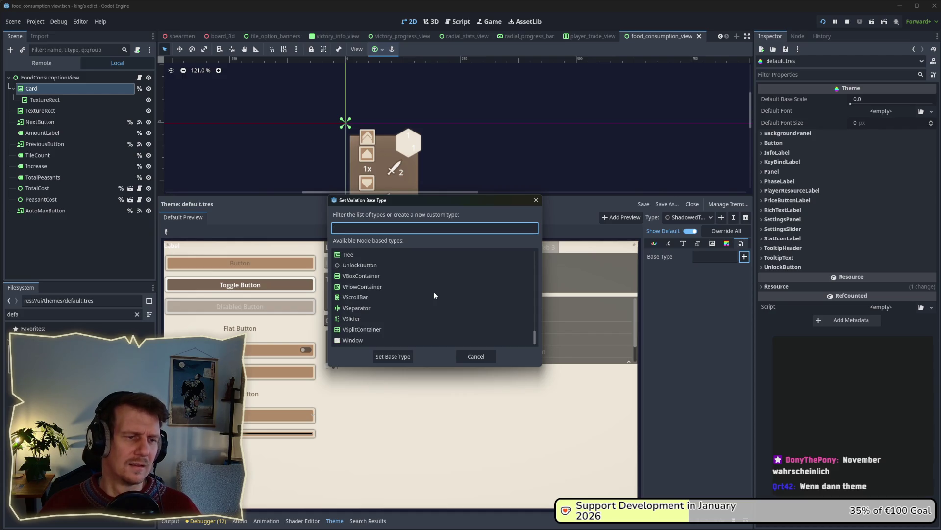
pyautogui.click(536, 199)
pyautogui.click(708, 218)
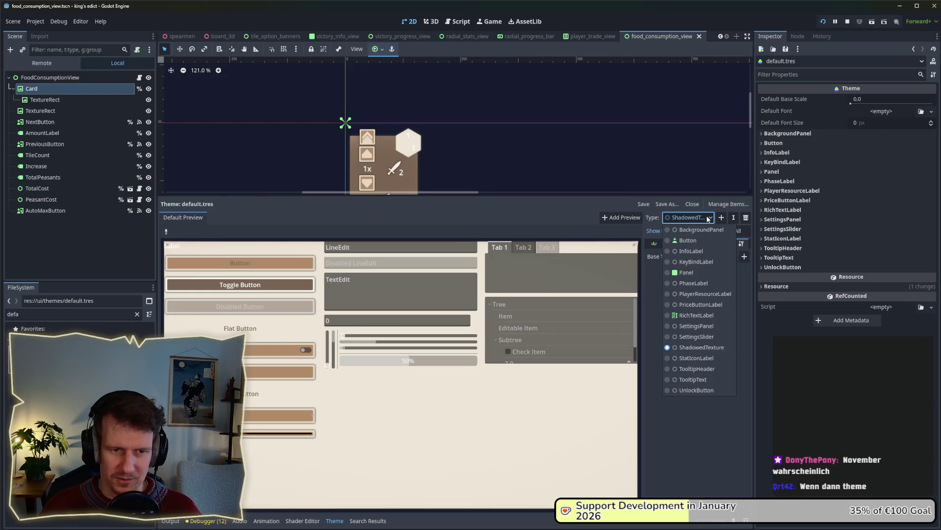
pyautogui.click(708, 219)
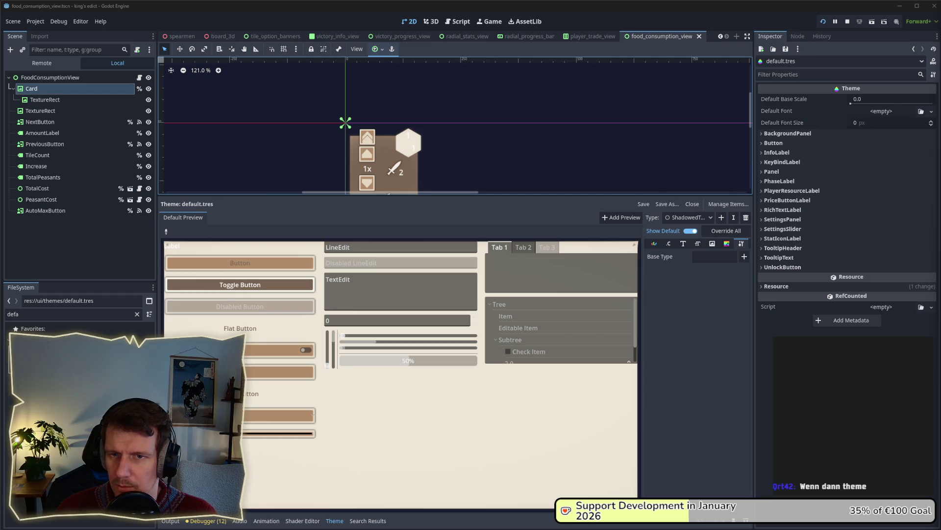
# - Switch to the browser, widen it, and play the drop shadow video at lower volume
pyautogui.hotkey('alt', 'Tab')
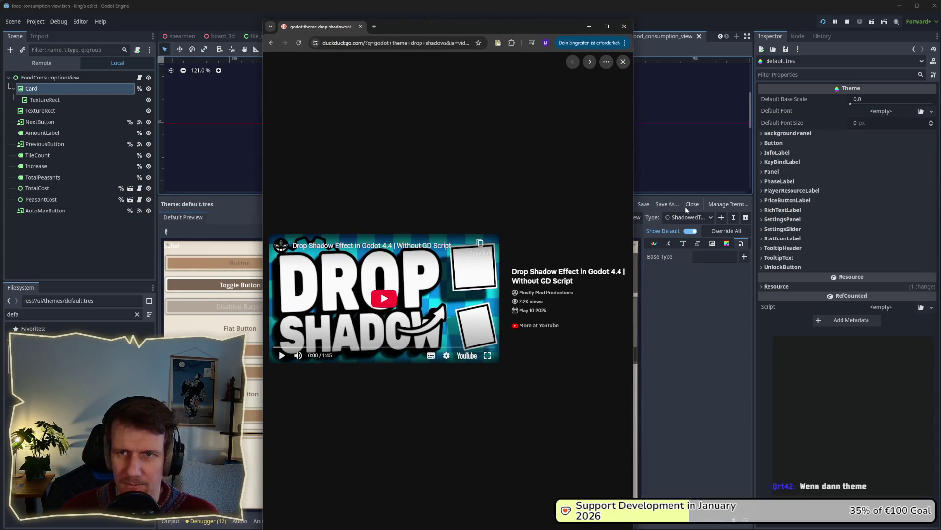
pyautogui.moveTo(634, 215); pyautogui.dragTo(678, 216)
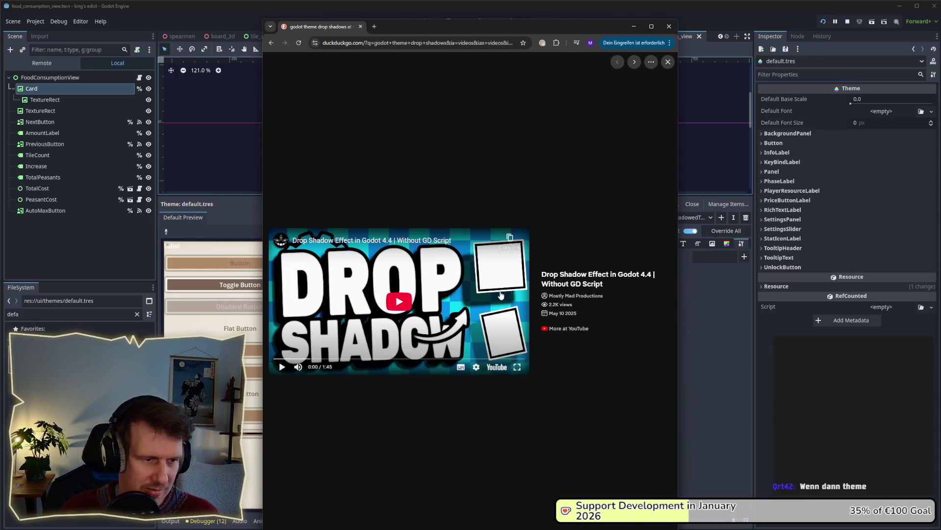
pyautogui.click(390, 329)
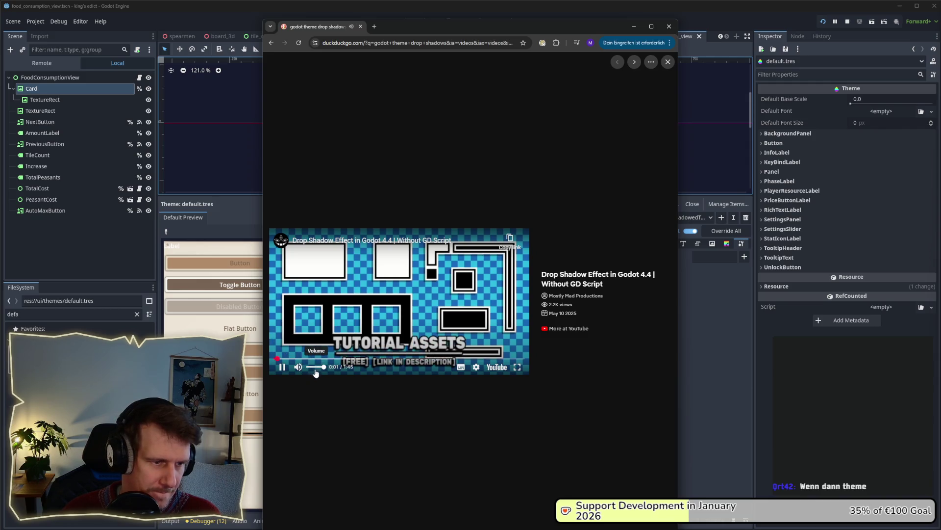
pyautogui.moveTo(316, 373); pyautogui.dragTo(313, 371)
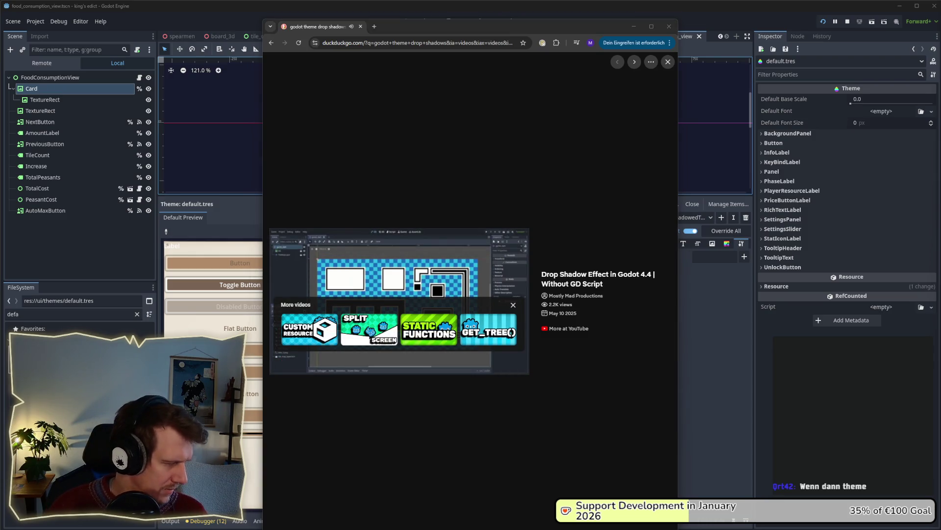
# - Pause and resume the drop shadow video, then widen the browser further to enlarge it
pyautogui.click(419, 273)
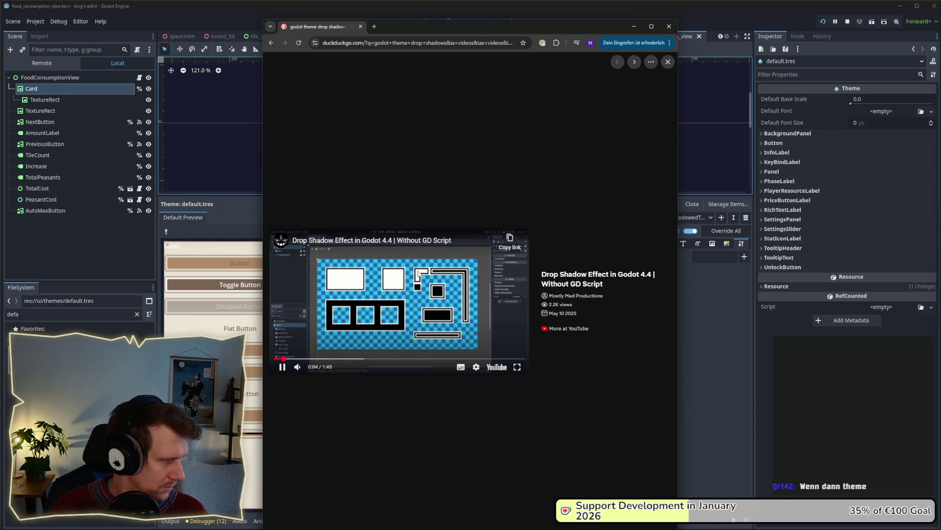
pyautogui.click(418, 273)
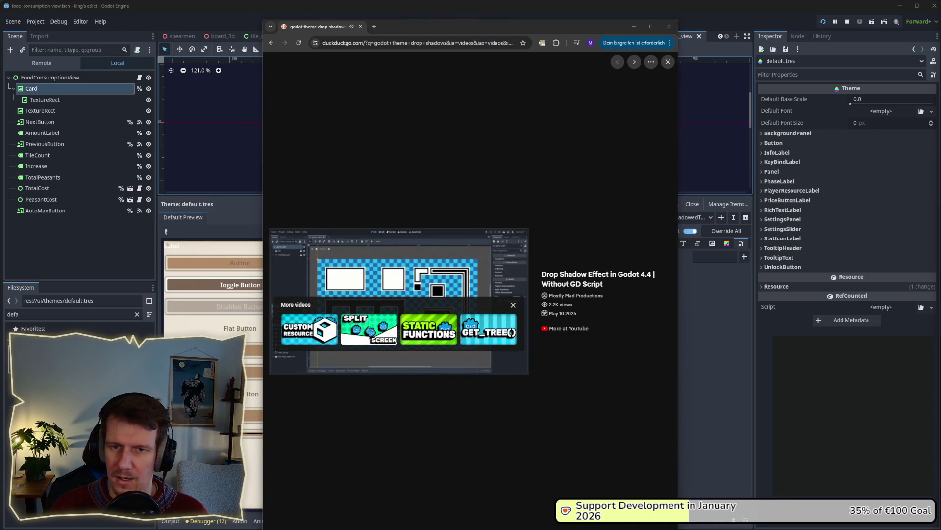
pyautogui.click(407, 277)
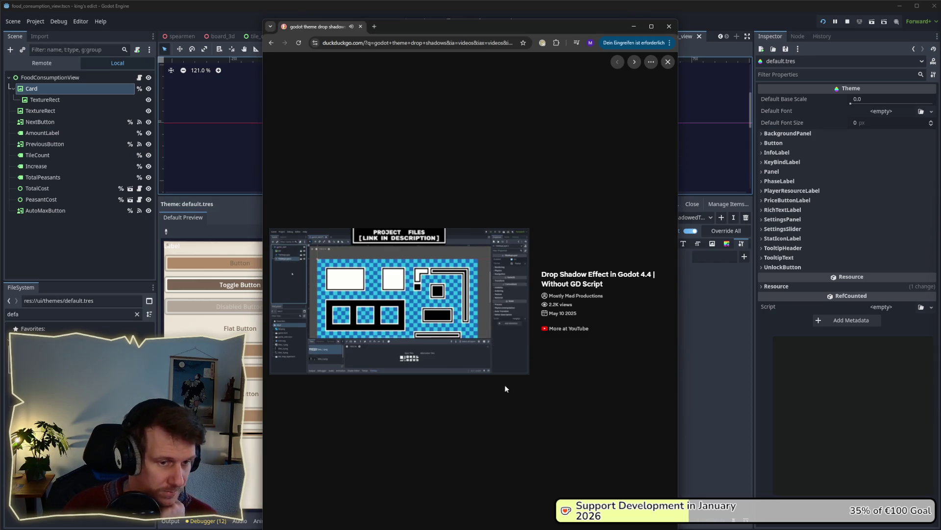
pyautogui.moveTo(680, 263); pyautogui.dragTo(803, 263)
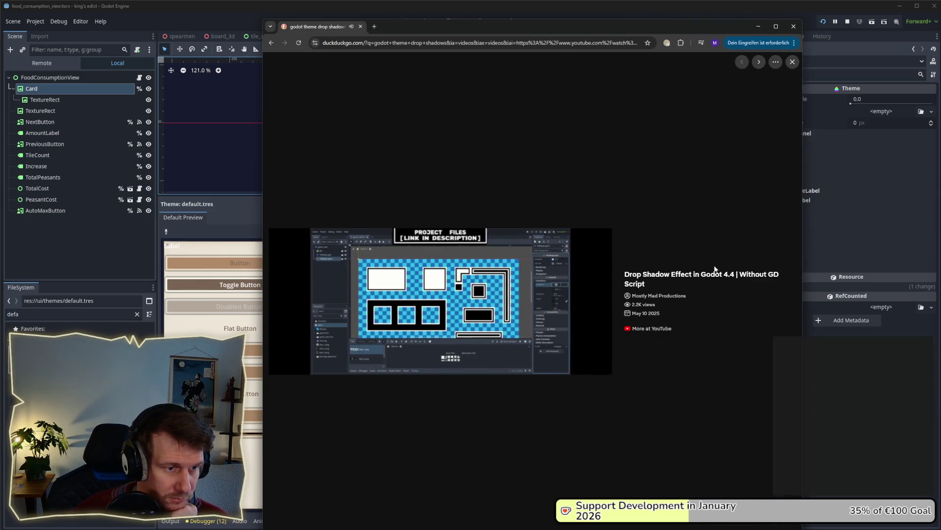
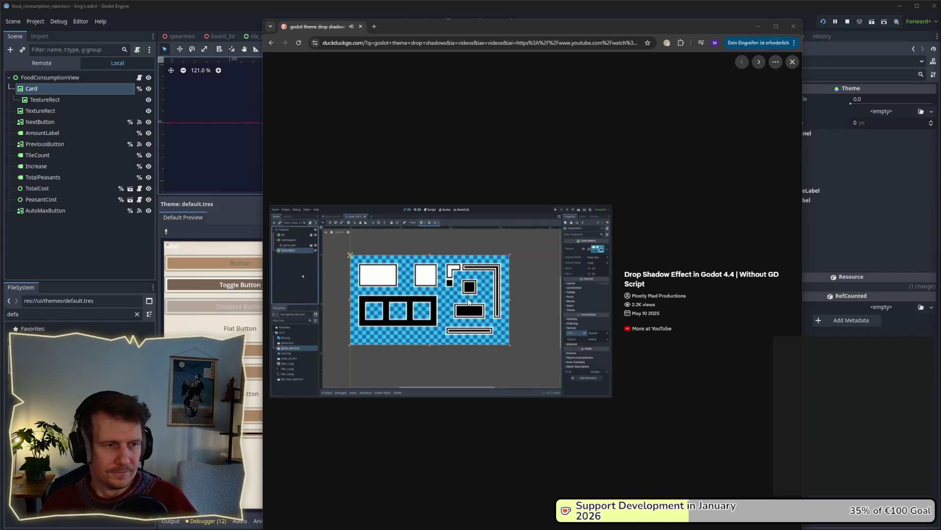
# - Pause the drop shadow tutorial and dismiss the suggested videos overlay
pyautogui.moveTo(467, 301)
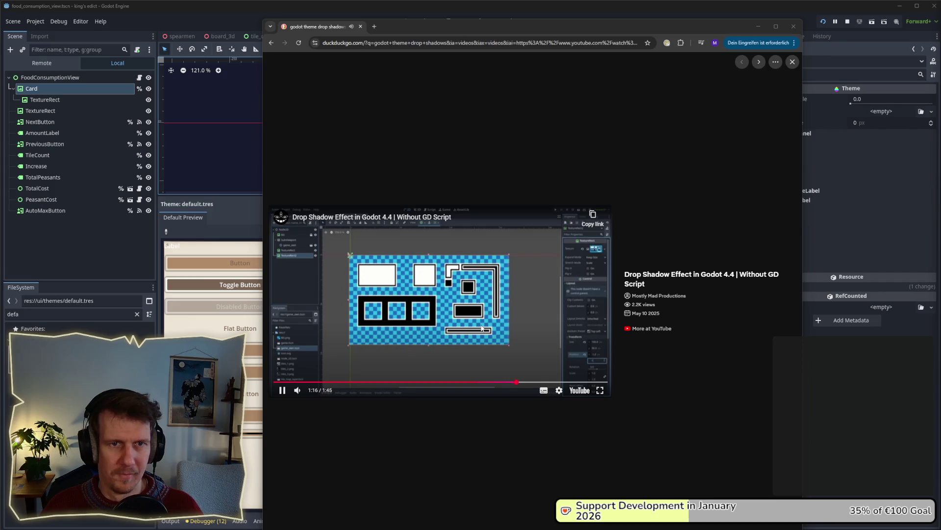
pyautogui.click(464, 325)
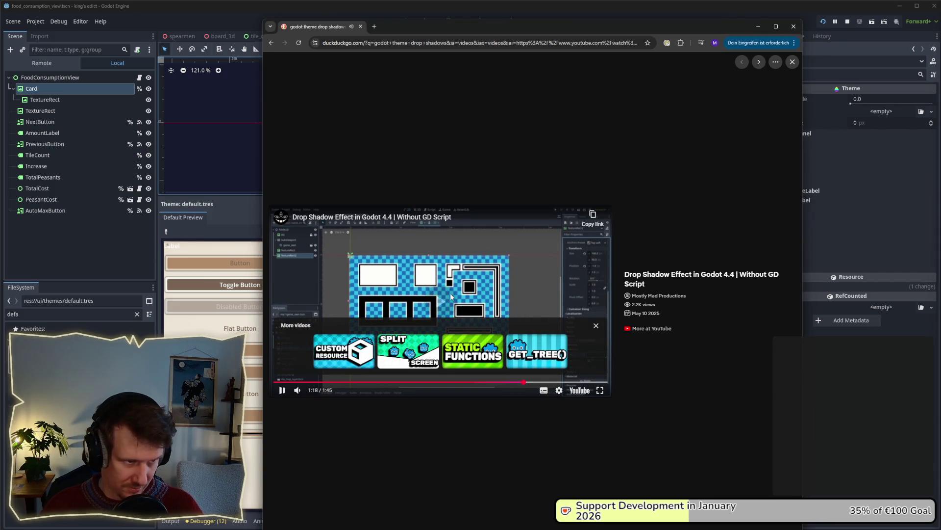
pyautogui.click(451, 297)
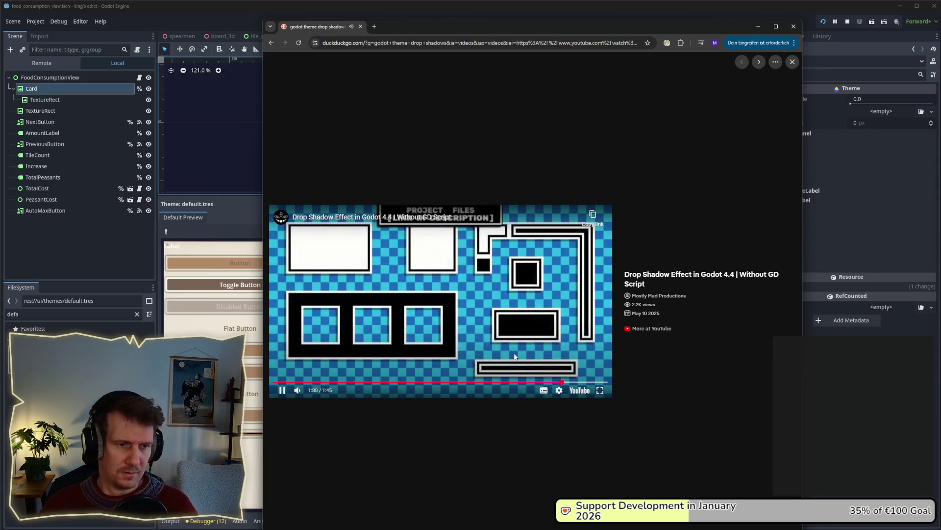
# - Scrub the tutorial's progress bar back to about 1:14 and pause it there
pyautogui.click(548, 382)
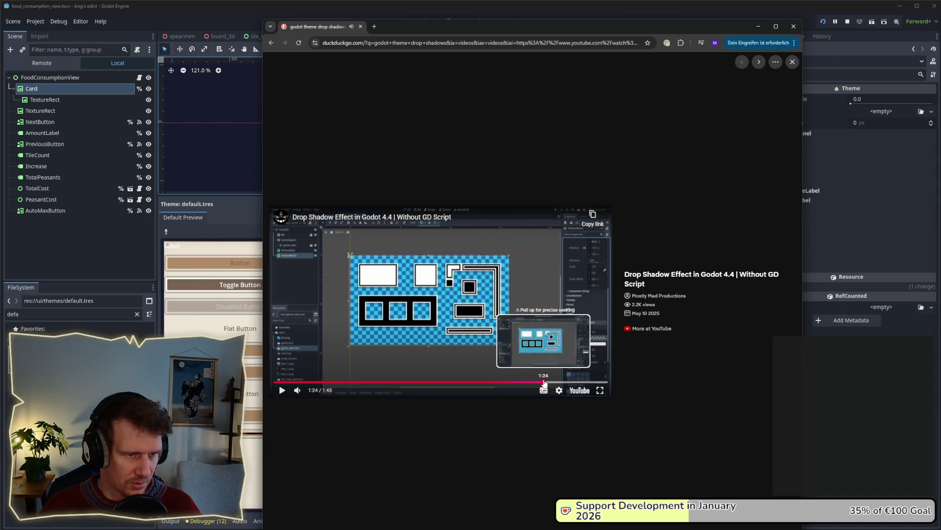
pyautogui.click(539, 382)
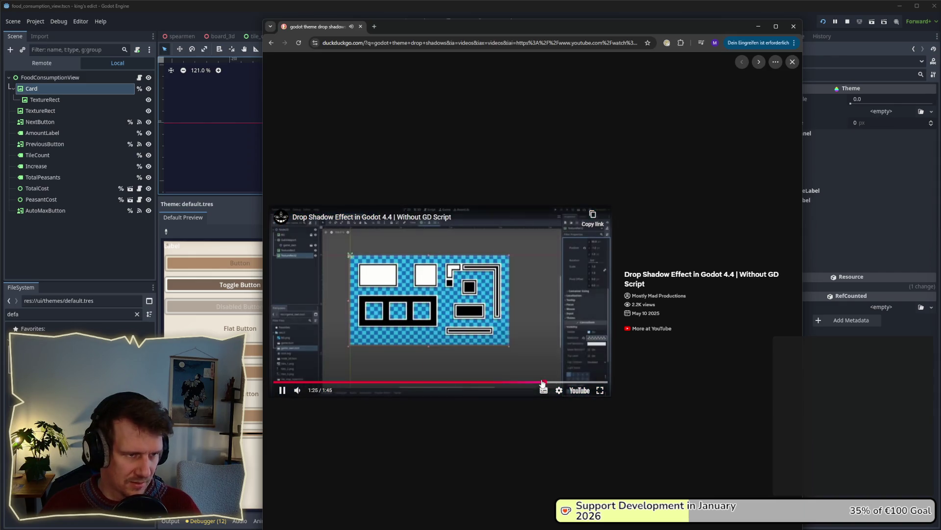
pyautogui.moveTo(540, 382); pyautogui.dragTo(526, 384)
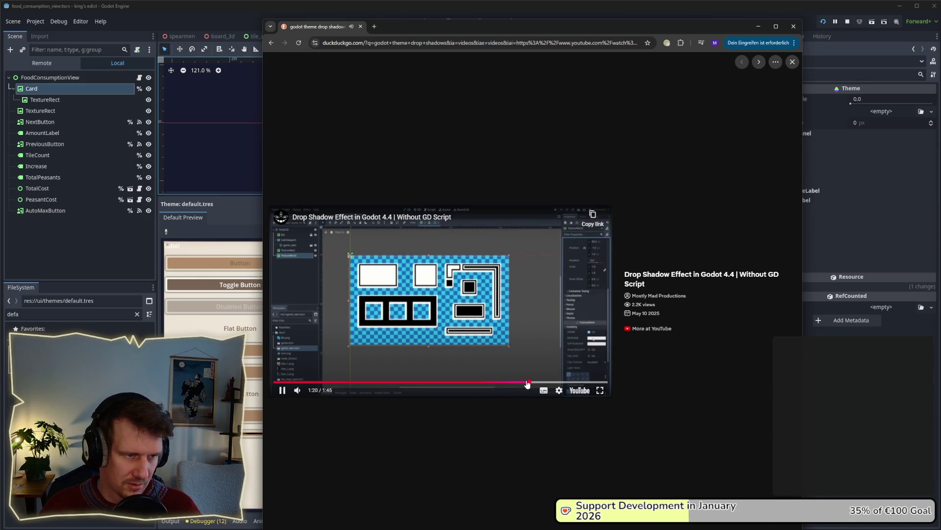
pyautogui.click(526, 383)
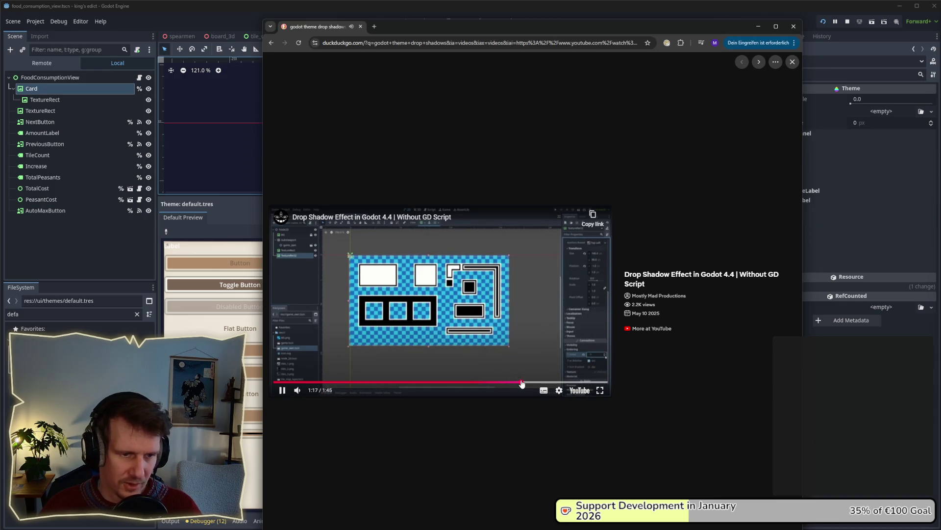
pyautogui.click(510, 383)
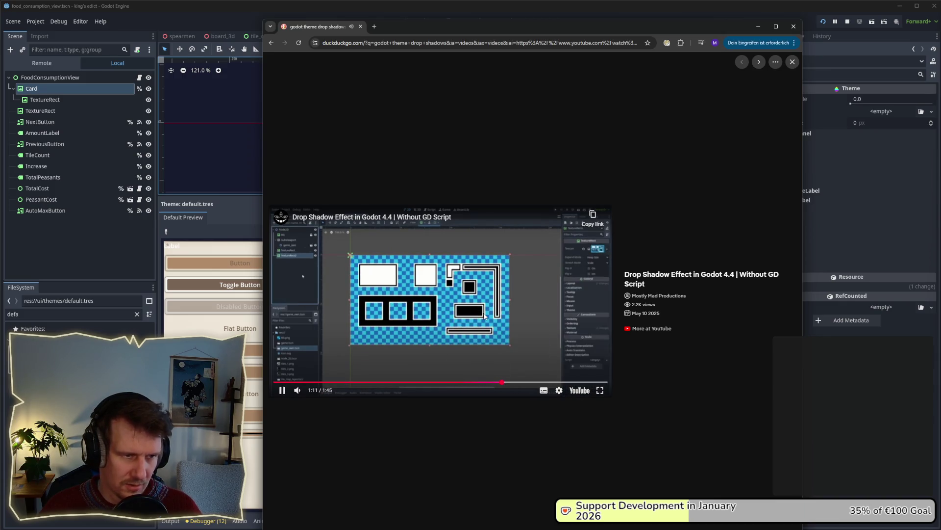
pyautogui.click(442, 302)
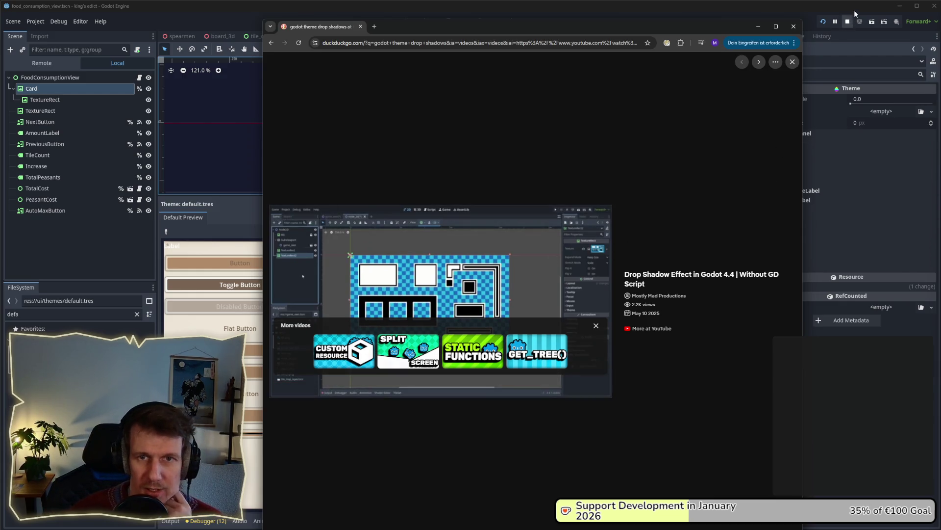
# - Close the tutorial video window and return to the Godot drop shadow search results
pyautogui.click(793, 28)
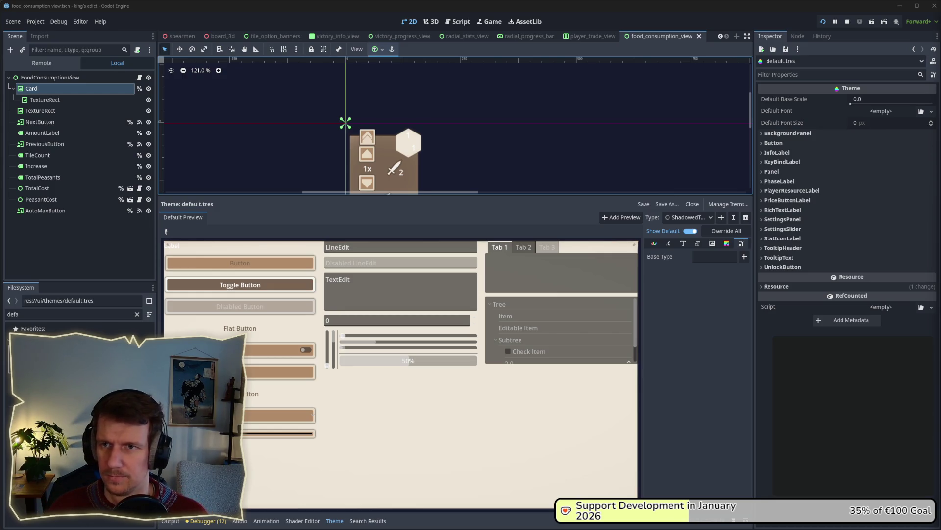
pyautogui.hotkey('alt', 'Tab')
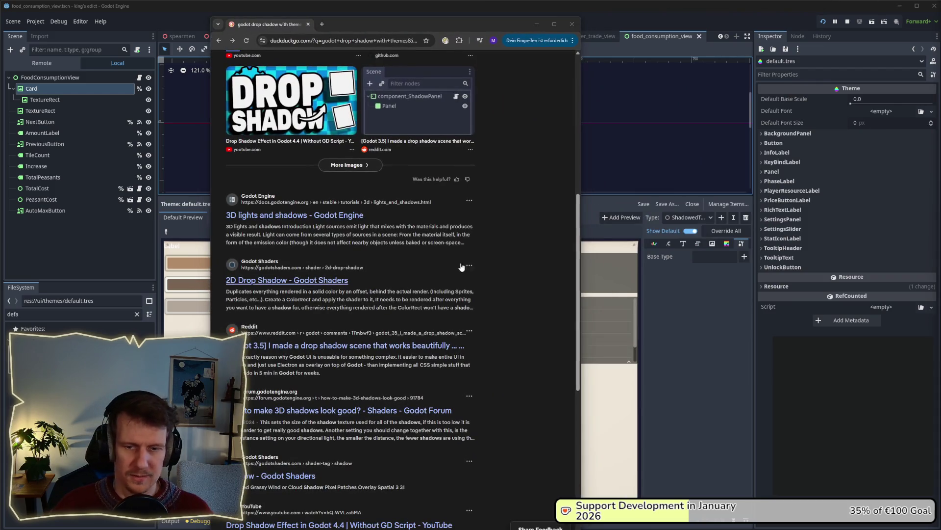
# - Scroll the 'godot drop shadow with themes' results and load a second page with Godot forum threads
pyautogui.scroll(-5, 395, 265)
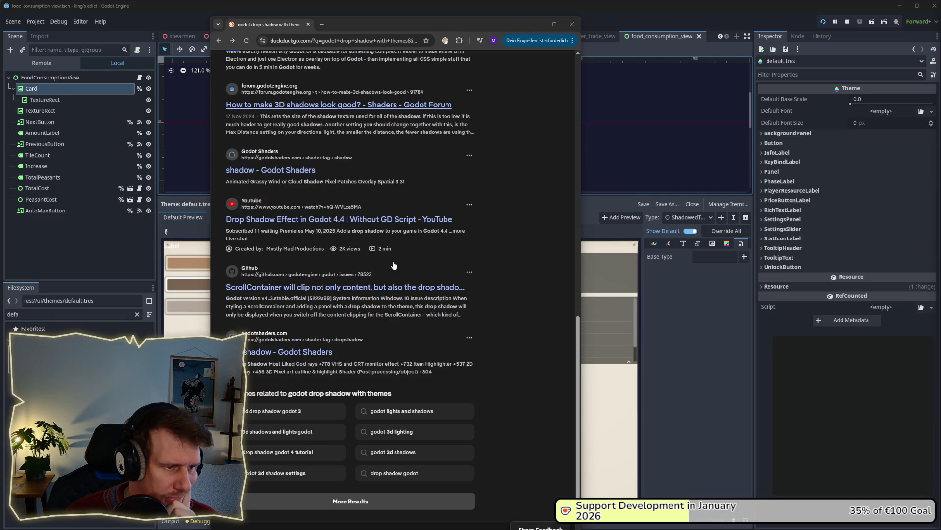
pyautogui.scroll(5, 394, 265)
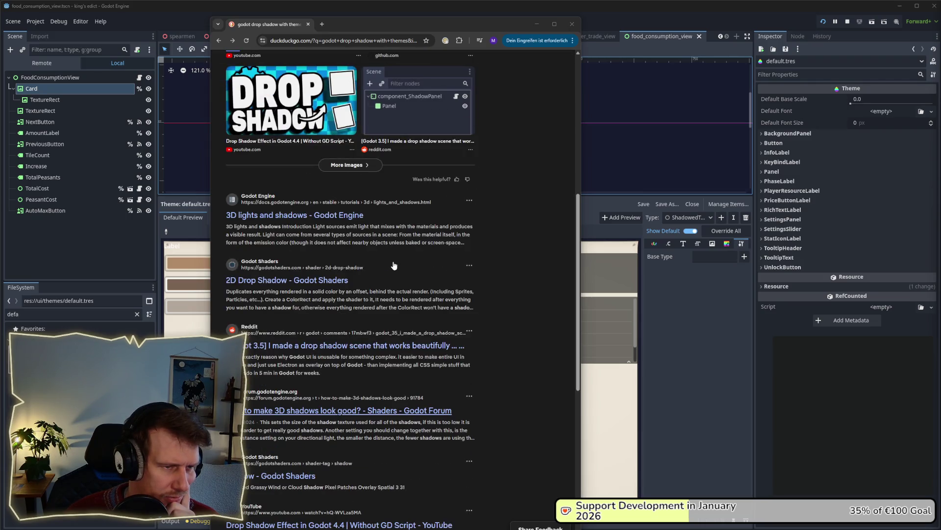
pyautogui.scroll(-2, 394, 265)
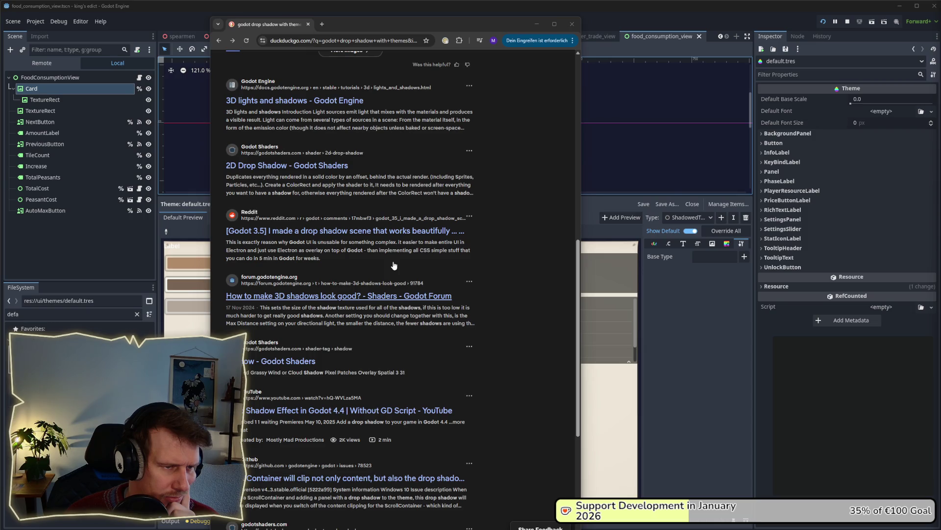
pyautogui.scroll(-3, 395, 265)
pyautogui.scroll(-2, 395, 265)
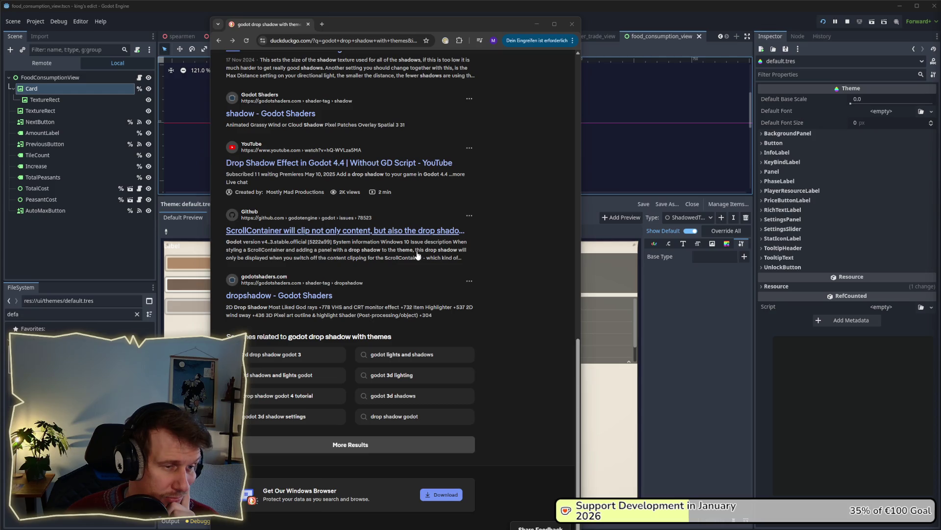
pyautogui.click(373, 452)
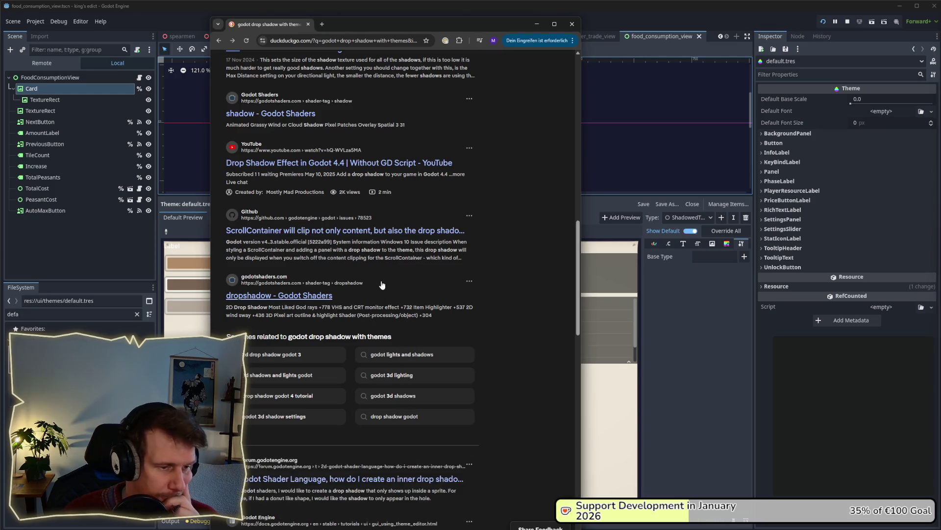
pyautogui.scroll(-5, 460, 316)
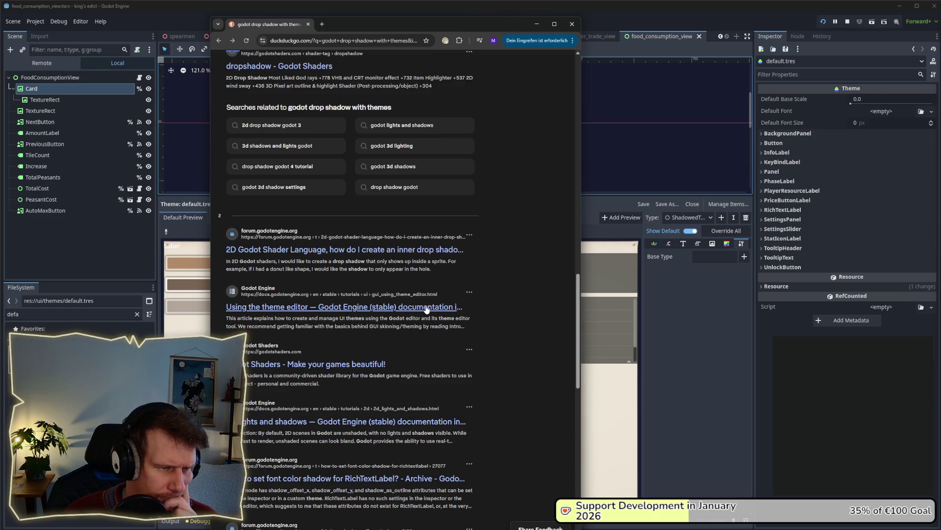
pyautogui.scroll(-3, 426, 309)
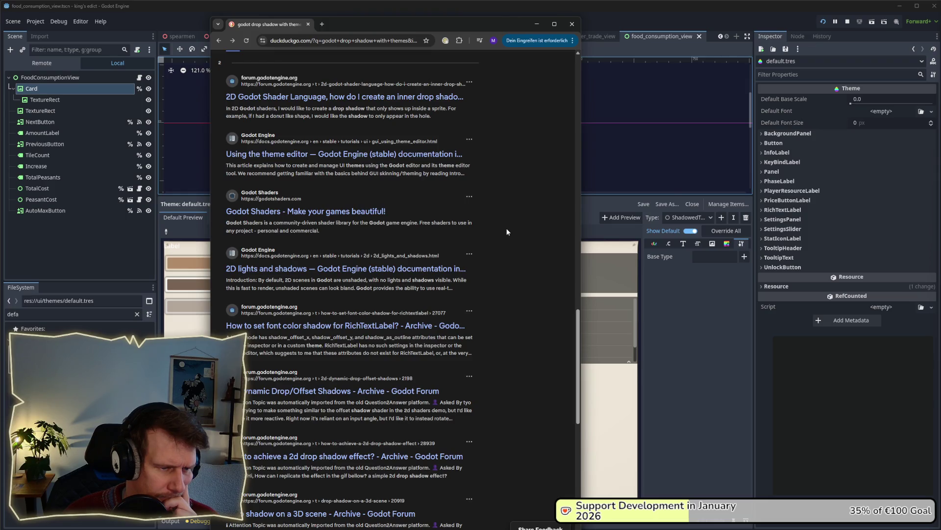
pyautogui.scroll(-3, 507, 232)
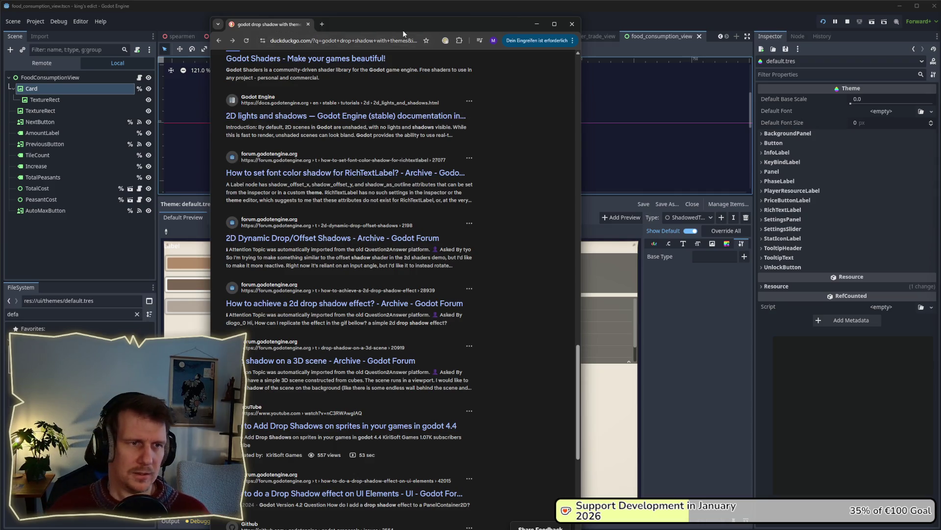
# - Search the browser's address bar for ChatGPT
pyautogui.moveTo(401, 28); pyautogui.dragTo(432, 29)
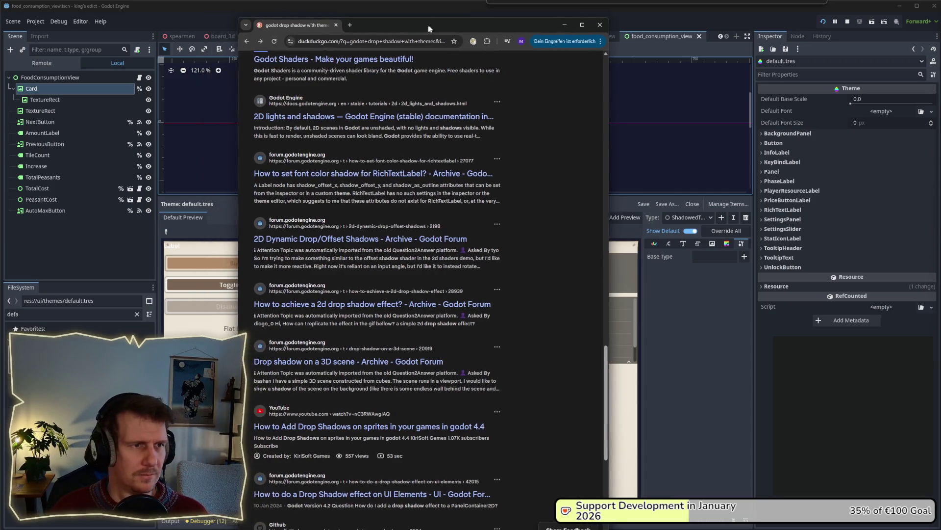
pyautogui.click(398, 41)
pyautogui.write('caht')
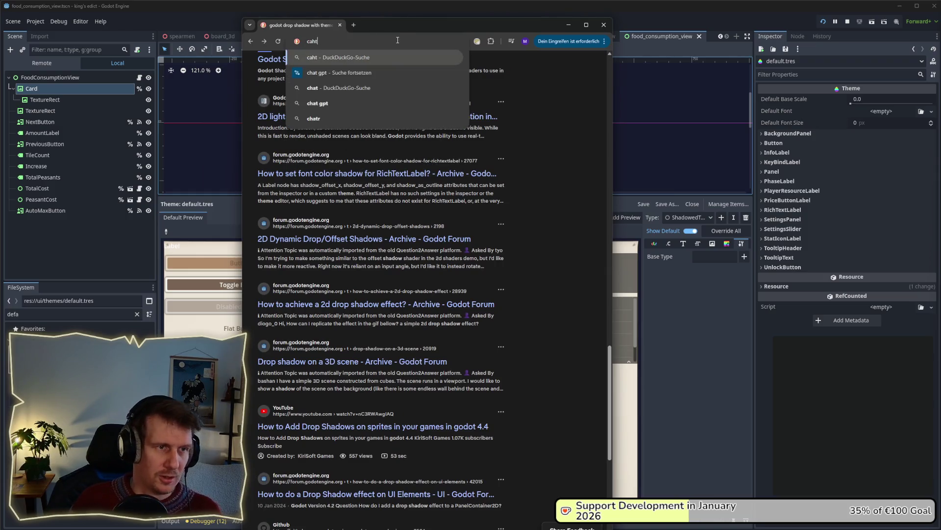
pyautogui.press('Down')
pyautogui.press('Return')
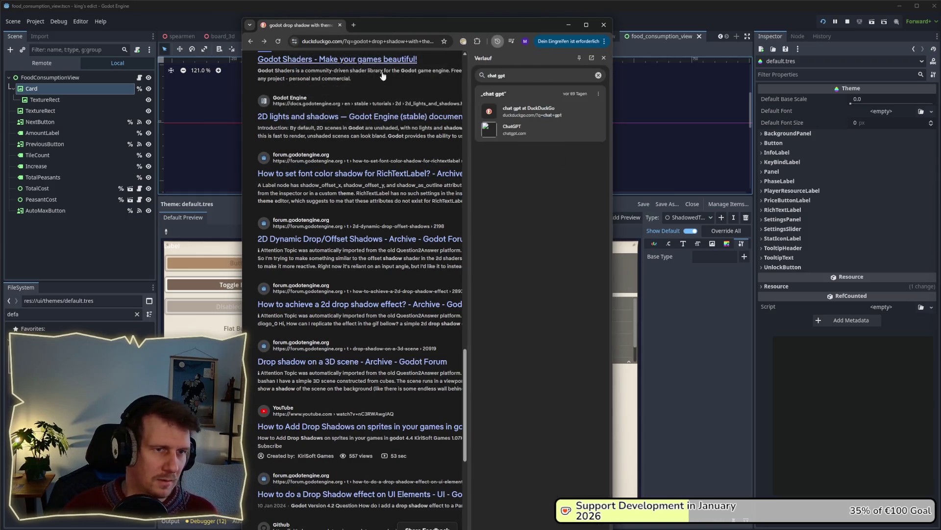
# - Open ChatGPT and ask 'Godot how to make a drop shadow with a theme'
pyautogui.click(386, 42)
pyautogui.write('chatg')
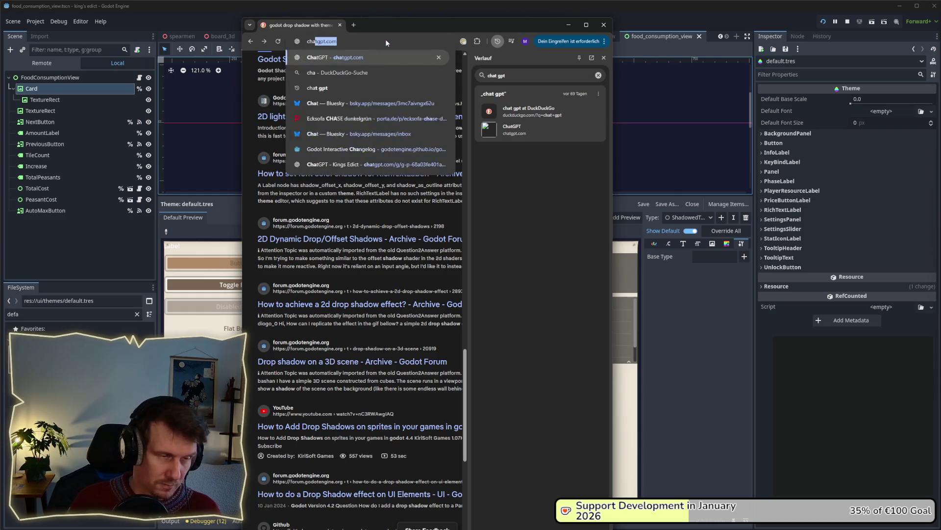
pyautogui.press('Return')
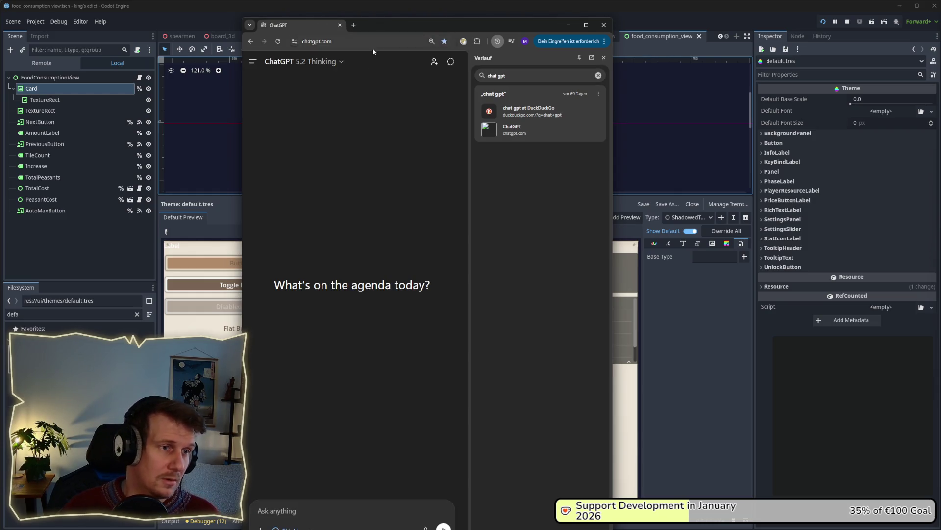
pyautogui.click(603, 57)
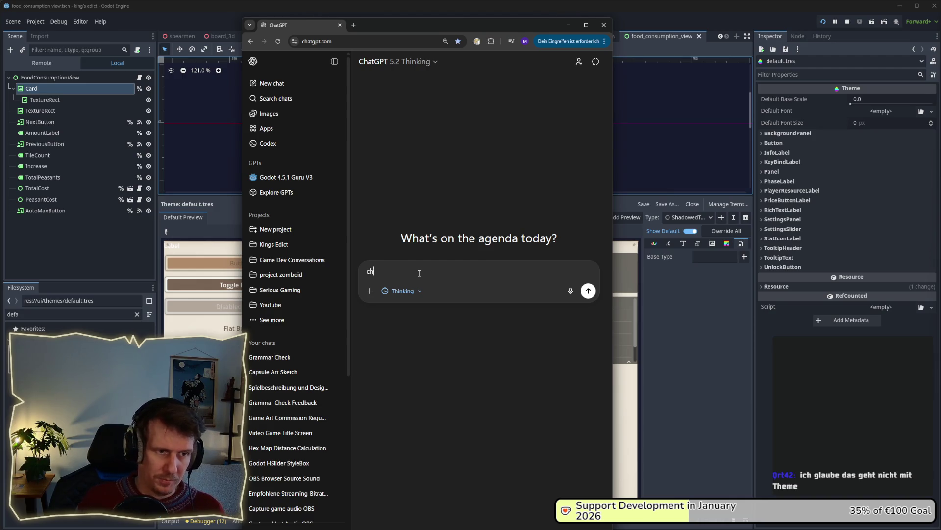
pyautogui.write('odo')
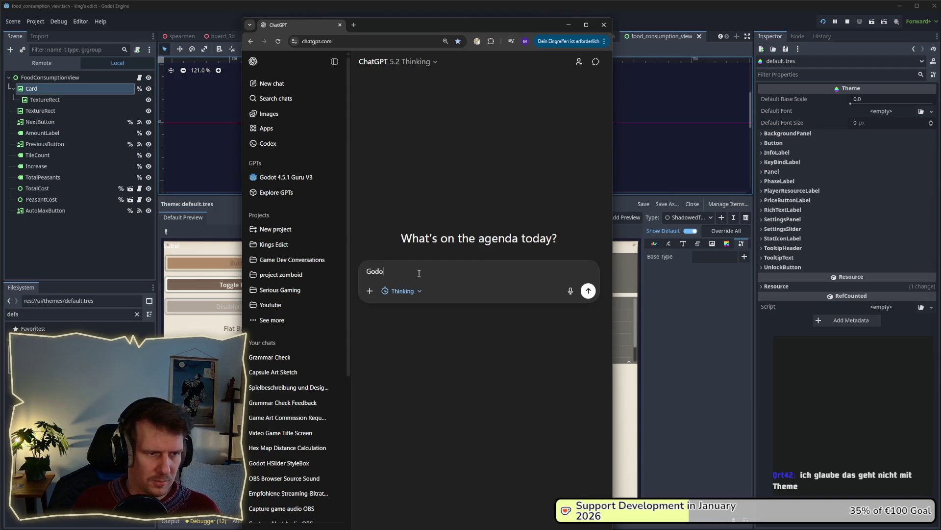
pyautogui.write('sh')
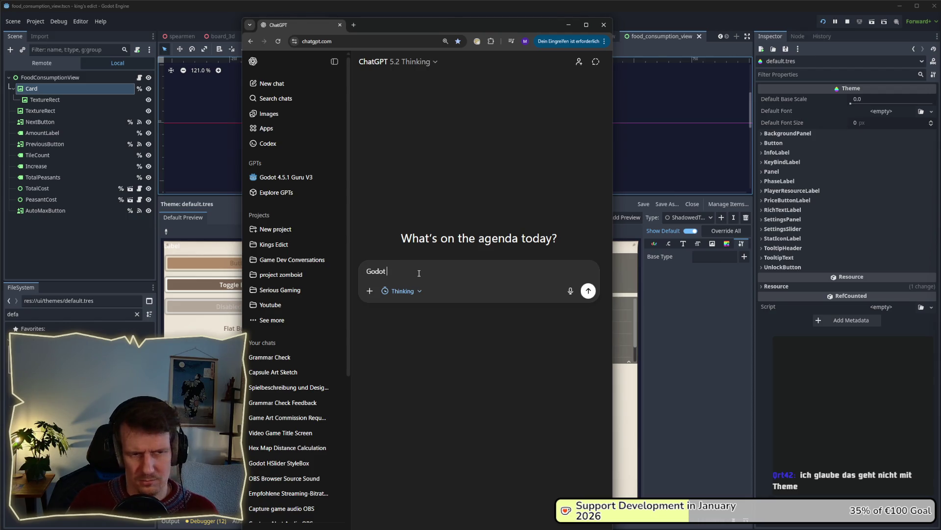
pyautogui.write('the')
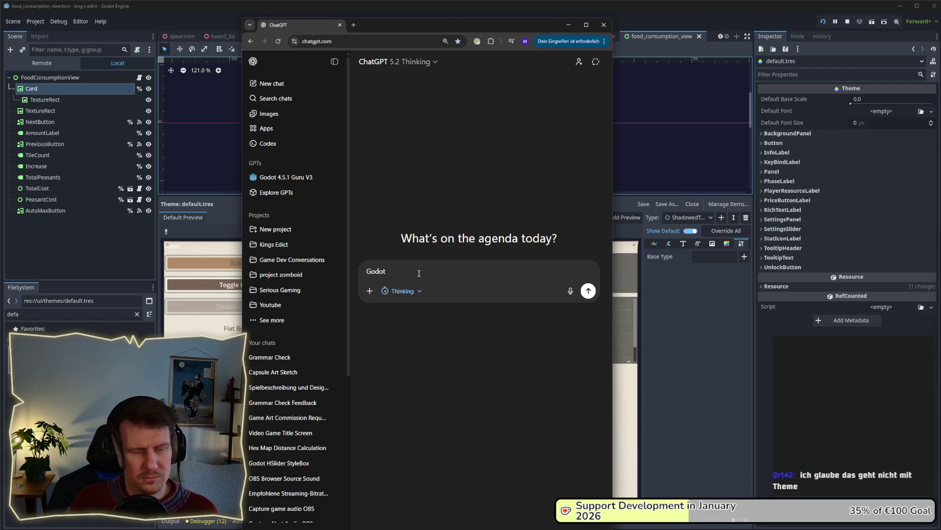
pyautogui.write('rope ')
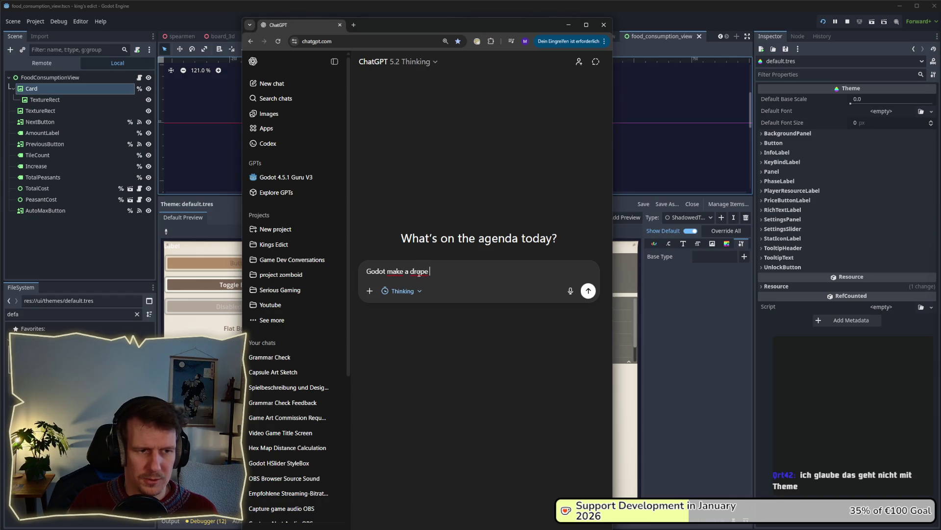
pyautogui.press('BackSpace')
pyautogui.press('BackSpace')
pyautogui.write(' shado')
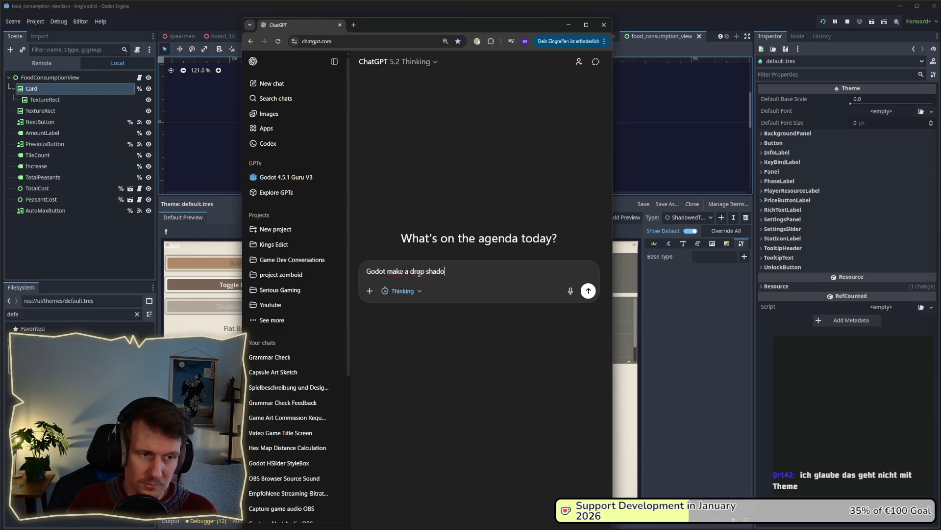
pyautogui.write('how to ')
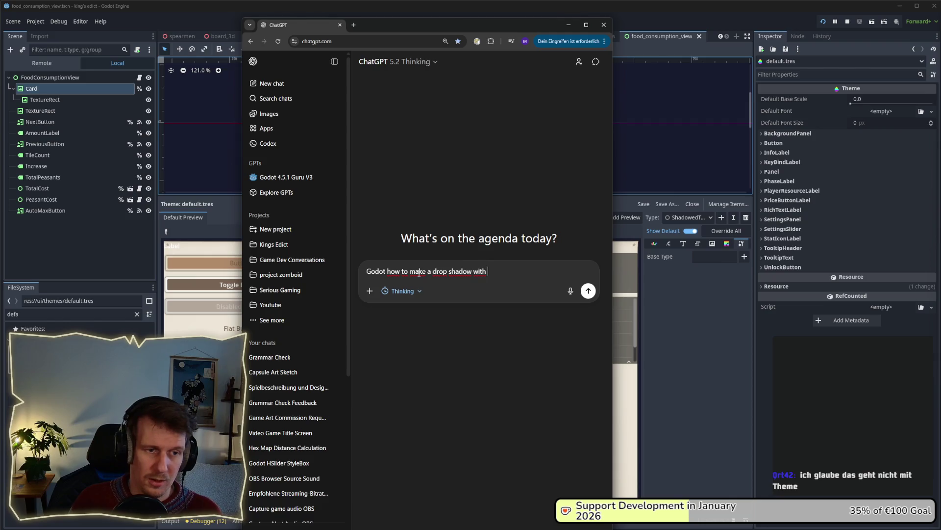
pyautogui.write('theme')
pyautogui.press('Return')
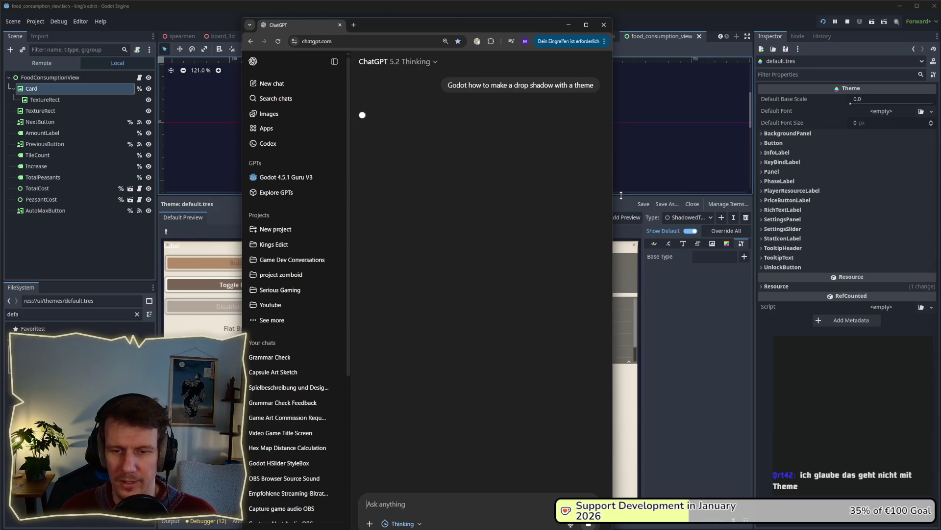
# - Widen the ChatGPT window and read the StyleBoxShadow section of the answer
pyautogui.moveTo(613, 195); pyautogui.dragTo(661, 193)
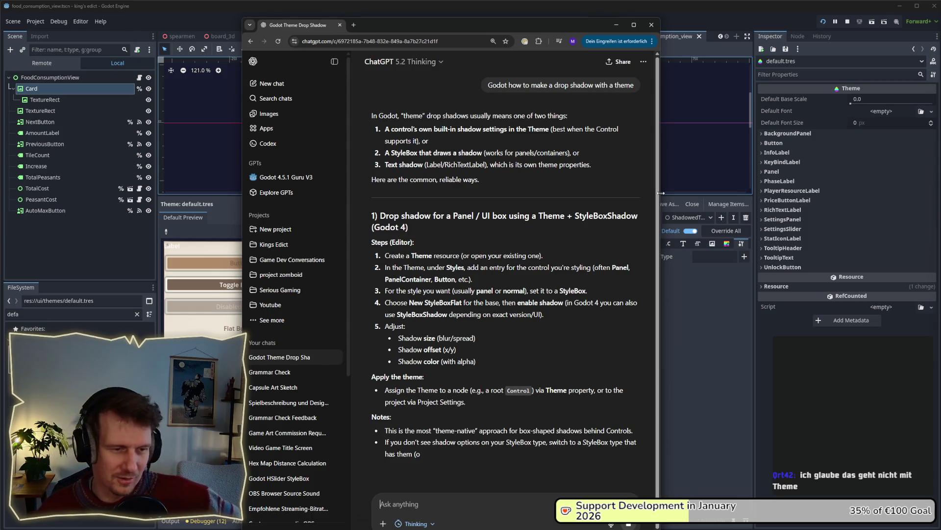
pyautogui.scroll(-1, 587, 232)
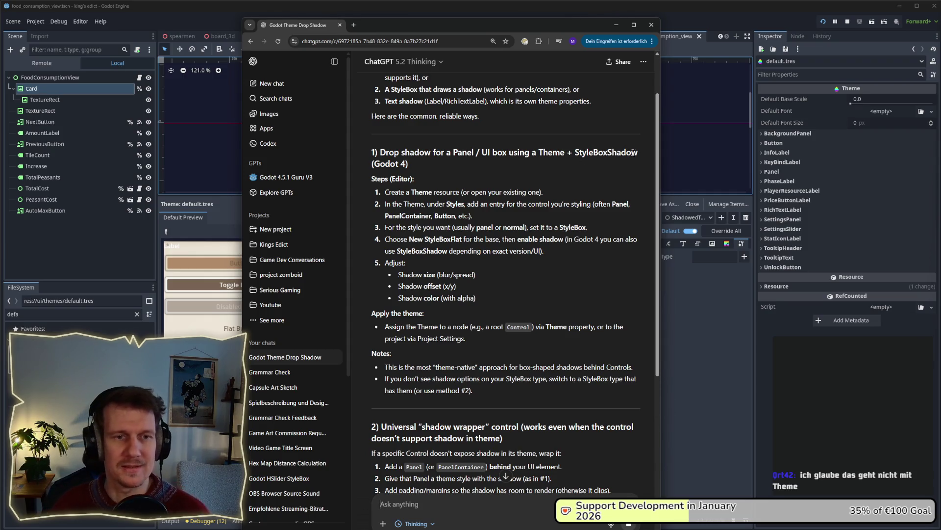
pyautogui.moveTo(638, 153); pyautogui.dragTo(567, 156)
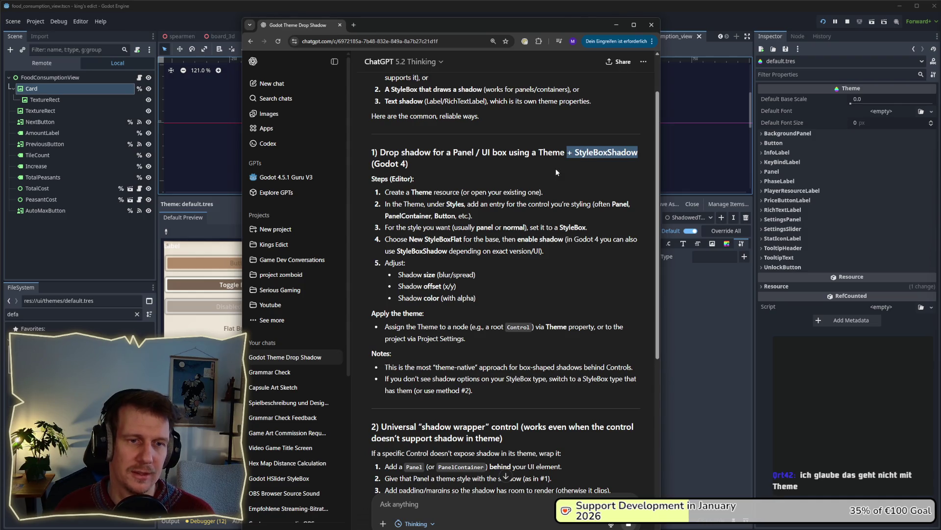
pyautogui.click(543, 176)
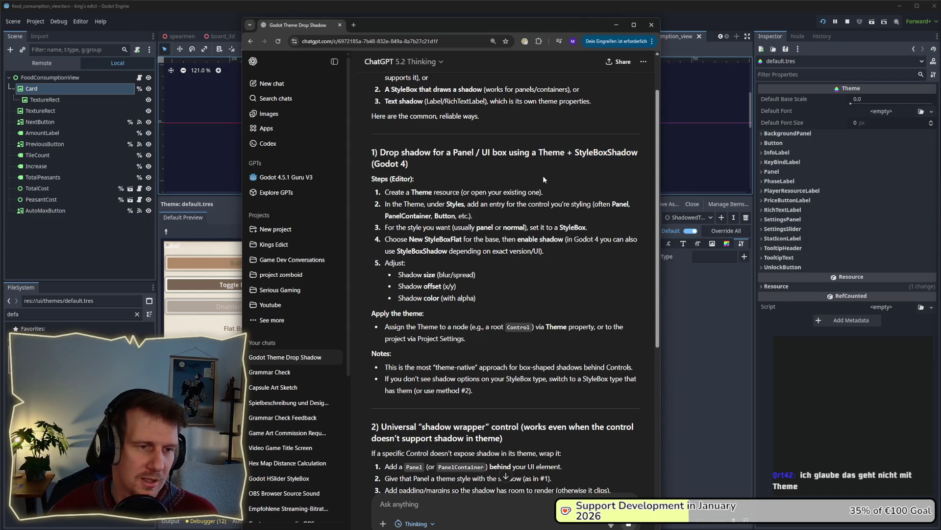
pyautogui.scroll(-1, 513, 166)
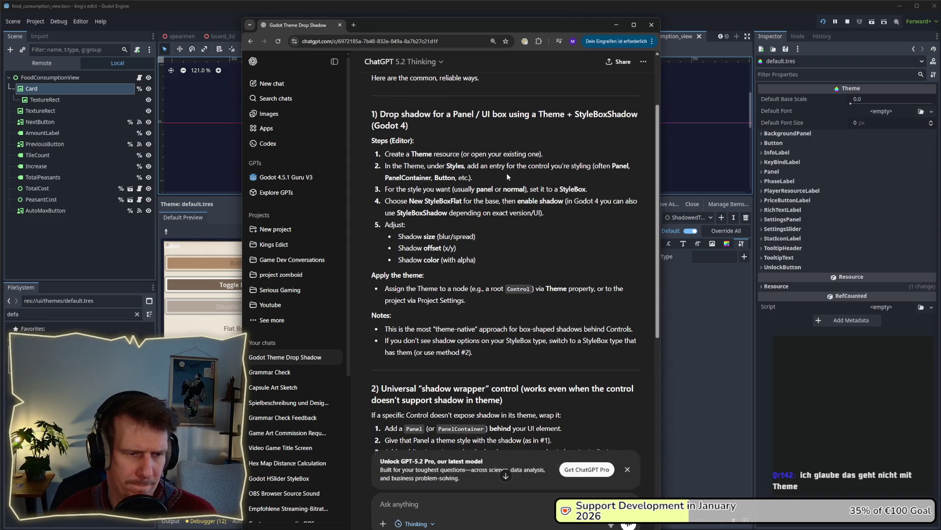
pyautogui.scroll(-3, 507, 172)
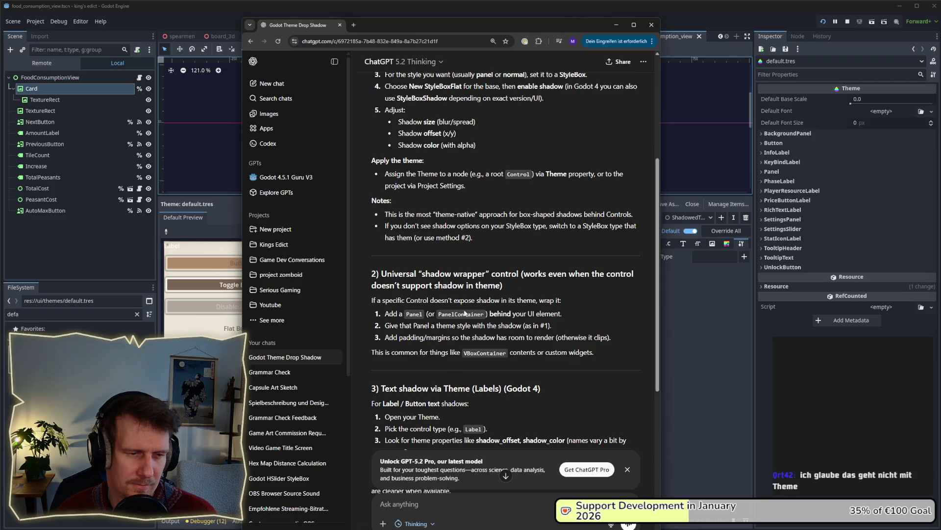
# - Read the shadow wrapper steps, highlighting the Panel and Button mentions
pyautogui.moveTo(548, 326)
pyautogui.mouseDown()
pyautogui.moveTo(392, 326)
pyautogui.moveTo(439, 314)
pyautogui.mouseUp()
pyautogui.click(590, 325)
pyautogui.scroll(-2, 590, 325)
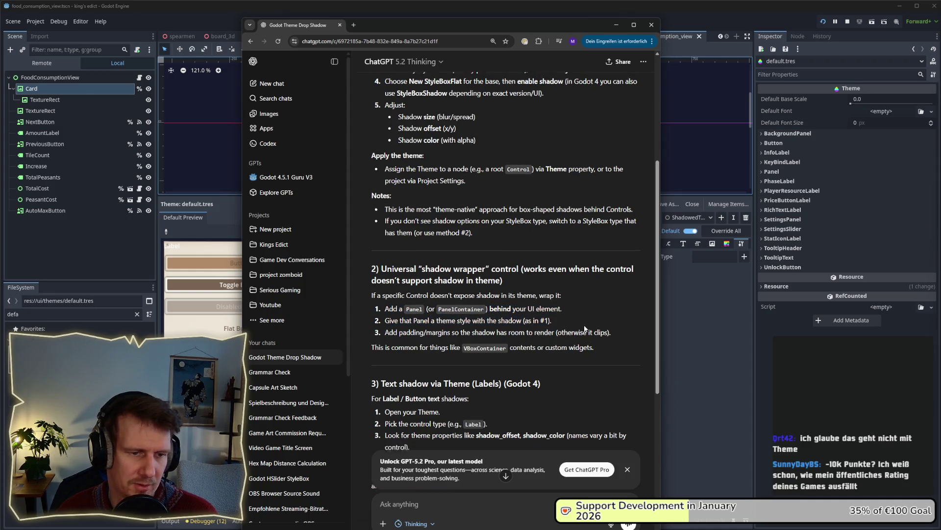
pyautogui.scroll(8, 545, 290)
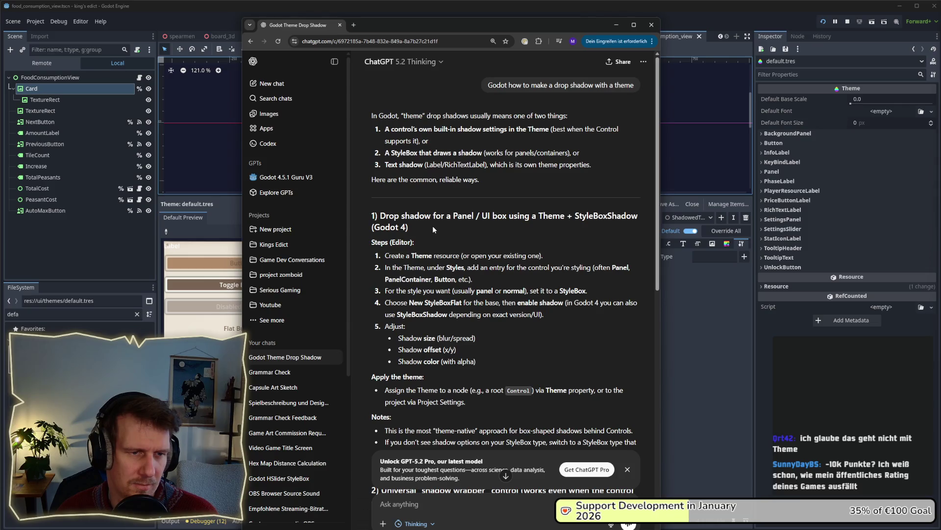
pyautogui.doubleClick(463, 216)
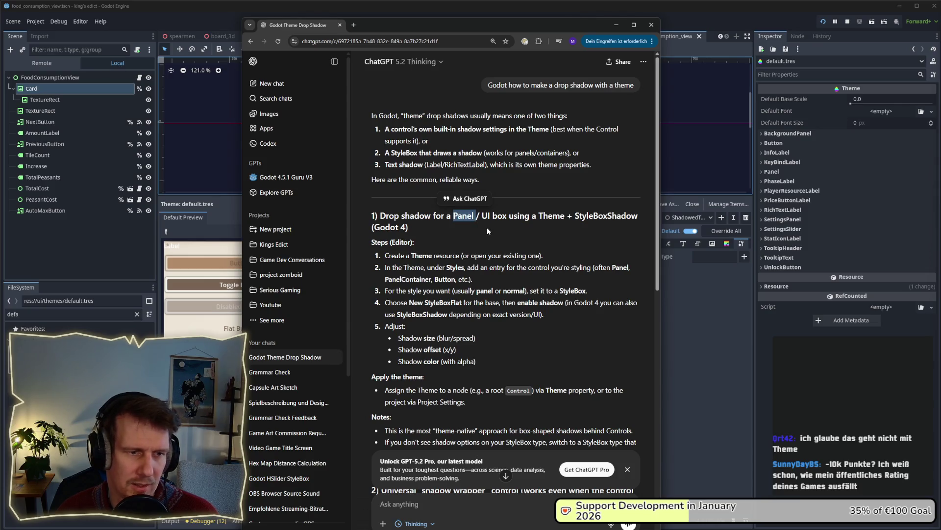
pyautogui.click(487, 227)
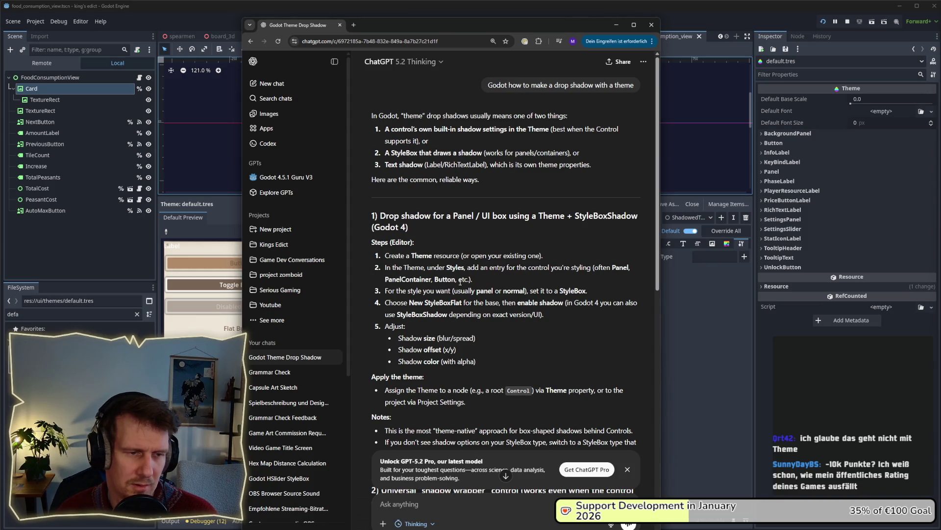
pyautogui.doubleClick(439, 281)
pyautogui.click(414, 282)
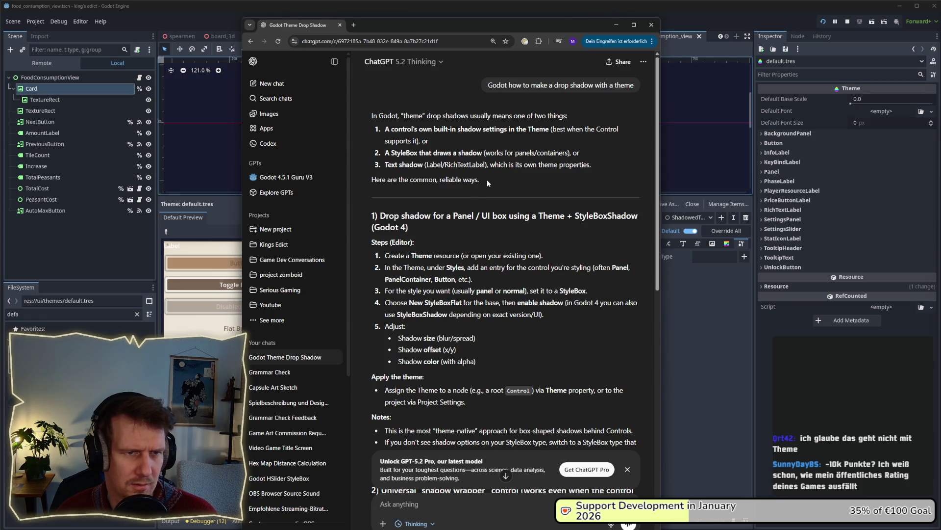
pyautogui.scroll(-2, 488, 183)
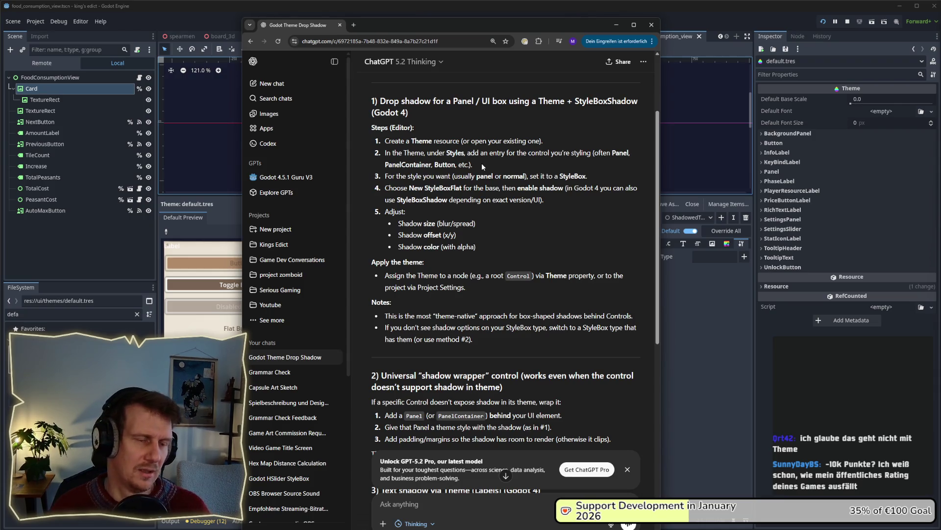
pyautogui.hotkey('alt', 'Tab')
# - Look over the map in the running King's Edict window, then stop the game
pyautogui.click(717, 209)
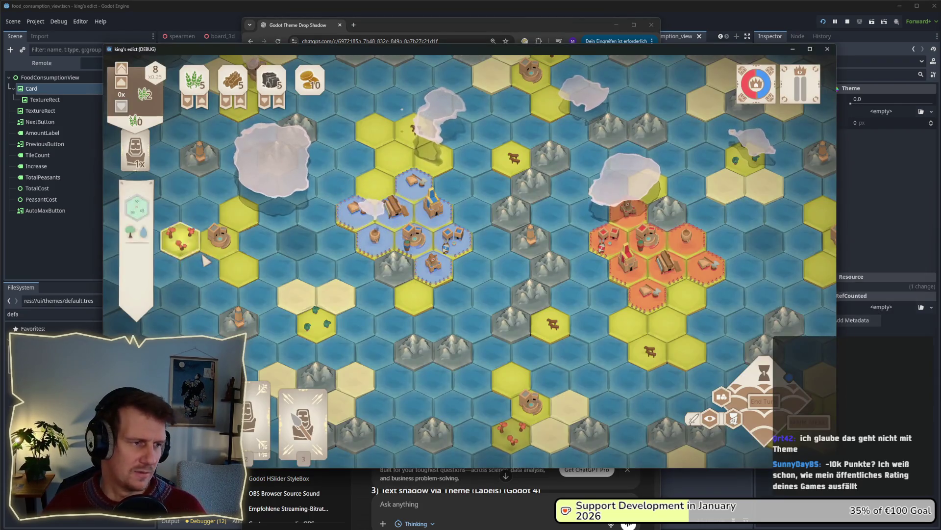
pyautogui.moveTo(161, 321)
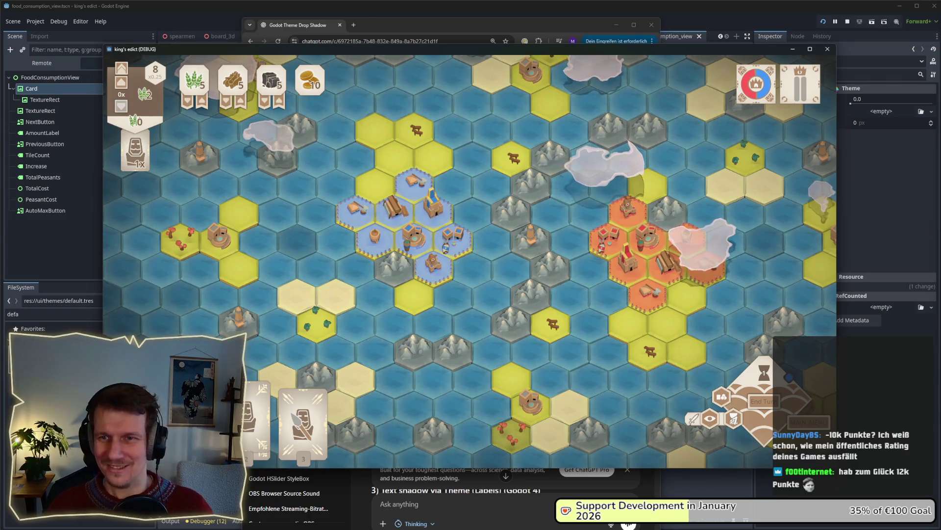
pyautogui.click(846, 26)
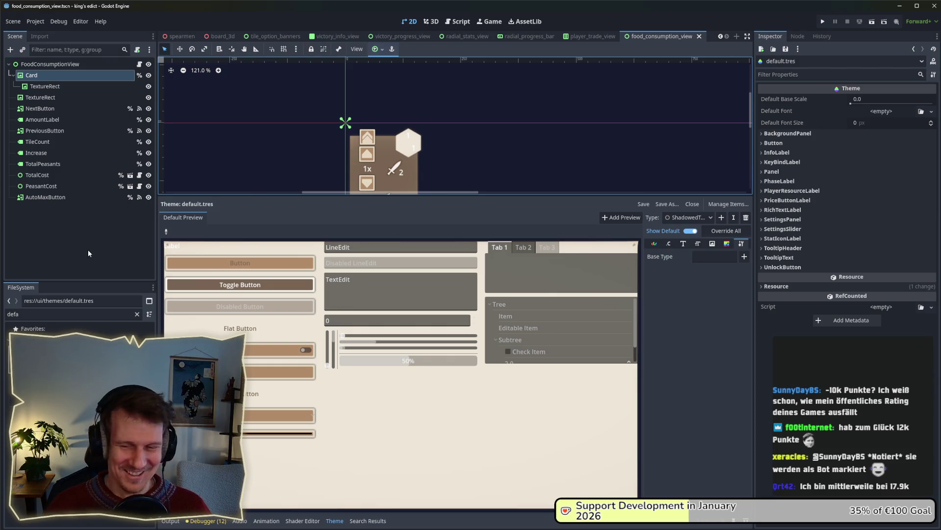
# - Clear the 'defa' filter so the FileSystem lists all project files
pyautogui.doubleClick(42, 311)
pyautogui.press('BackSpace')
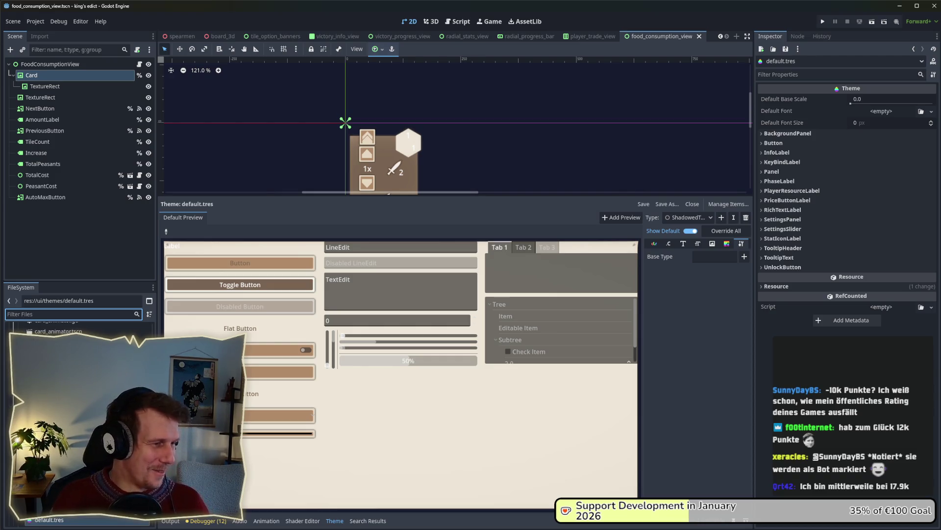
pyautogui.scroll(-5, 79, 422)
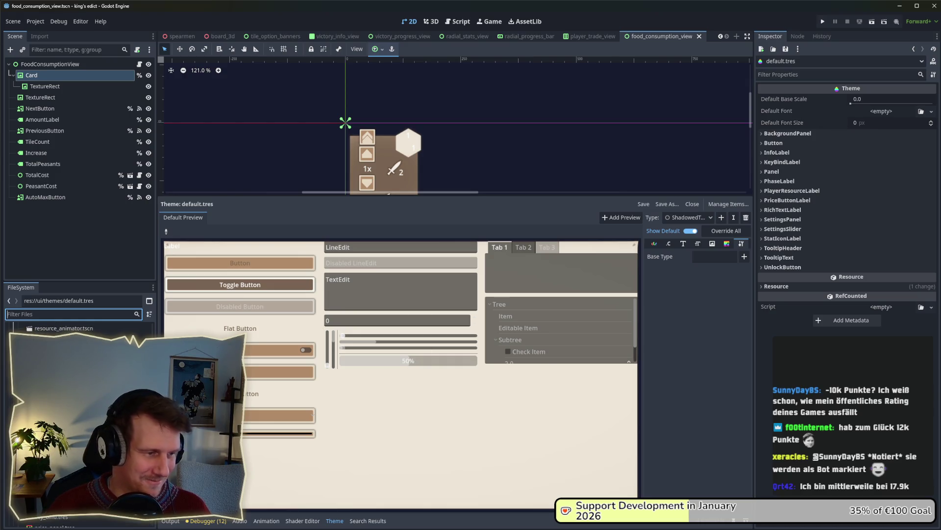
pyautogui.scroll(-2, 78, 421)
pyautogui.scroll(-3, 79, 422)
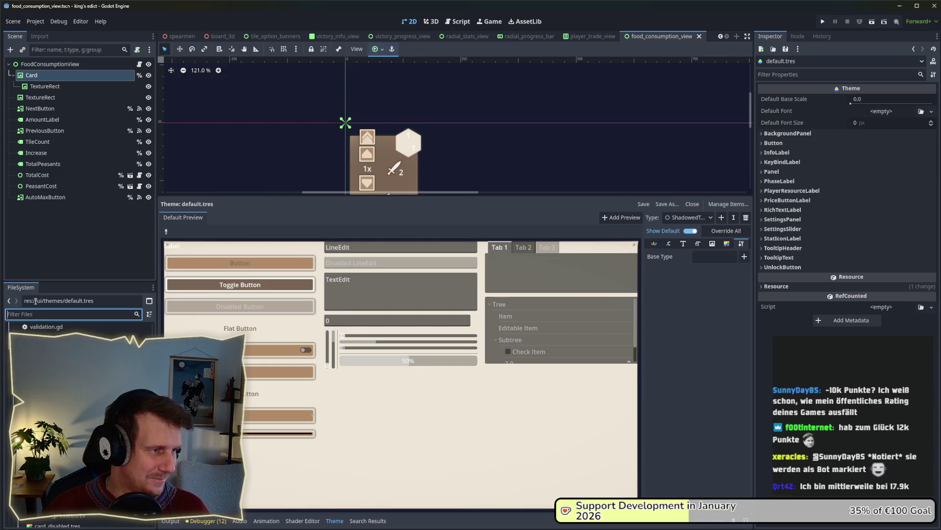
# - Select the card background TextureRect and zoom the 2D view onto the card
pyautogui.click(46, 90)
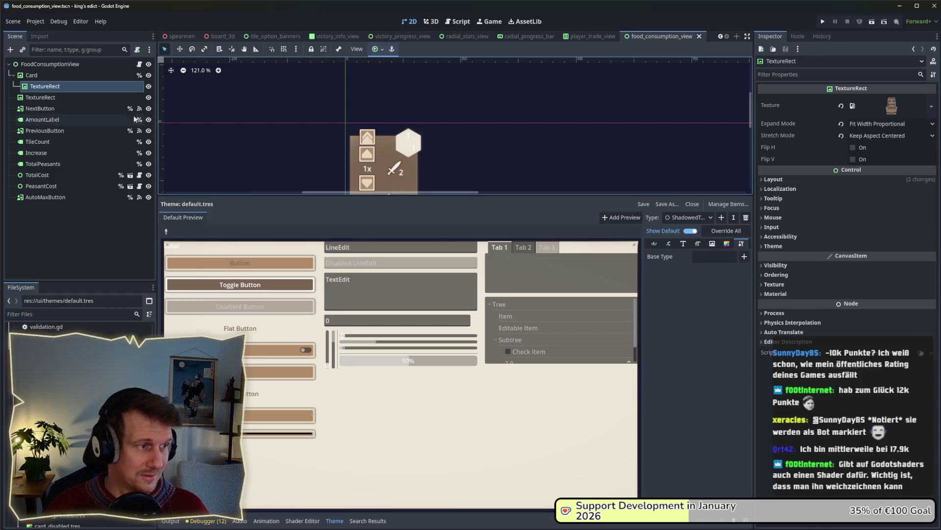
pyautogui.click(54, 97)
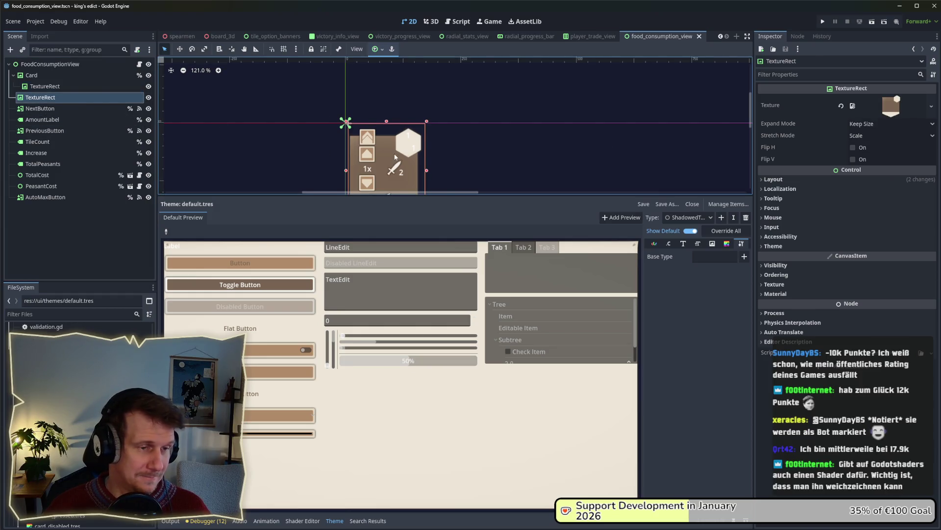
pyautogui.scroll(-1, 467, 165)
pyautogui.scroll(-2, 461, 102)
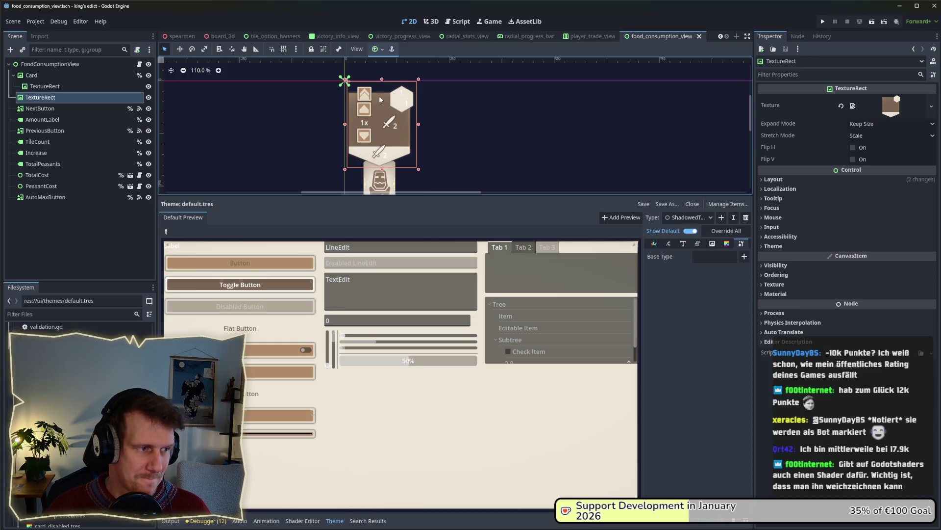
pyautogui.click(109, 313)
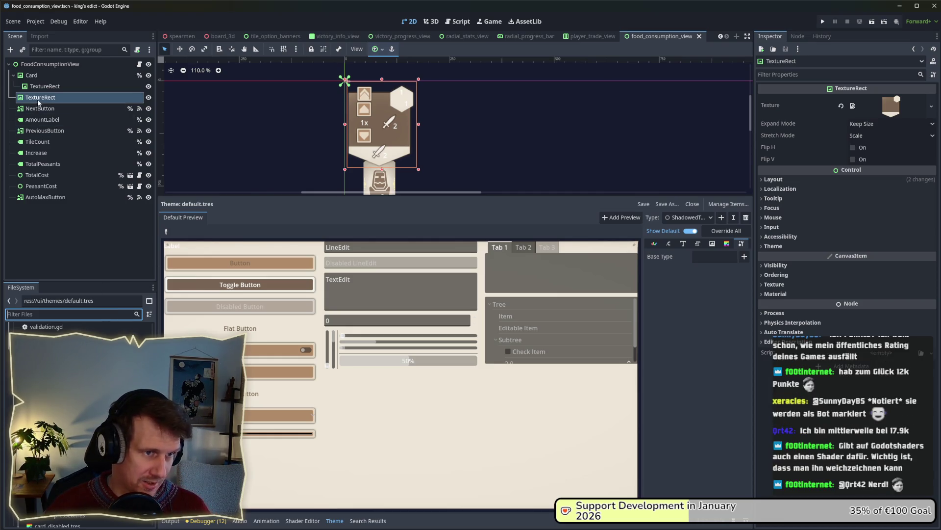
pyautogui.scroll(1, 391, 156)
pyautogui.scroll(5, 391, 156)
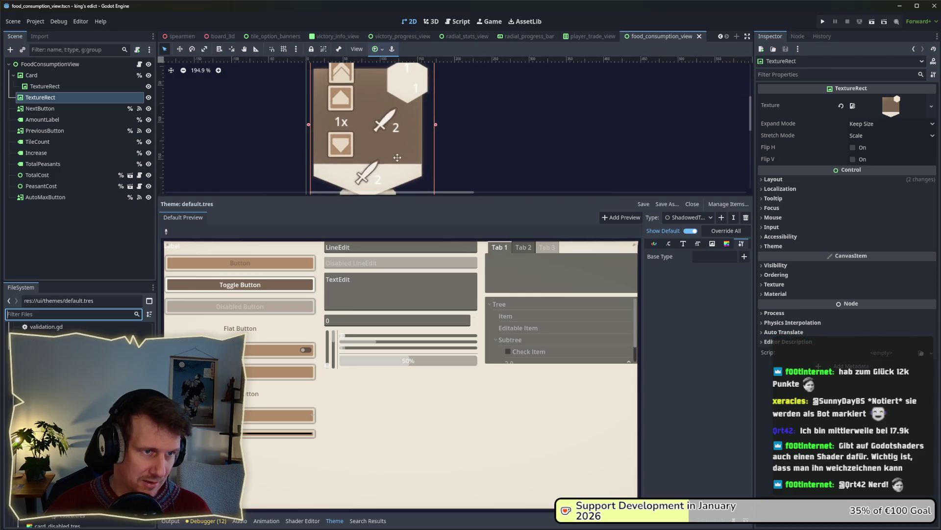
pyautogui.click(53, 100)
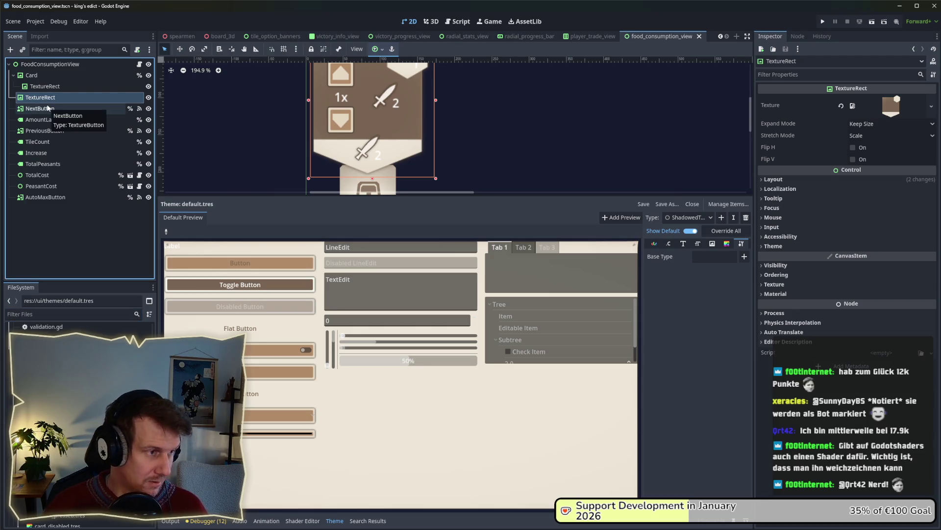
# - Duplicate the card background TextureRect and try out tints for its Self Modulate
pyautogui.hotkey('ctrl', 'v')
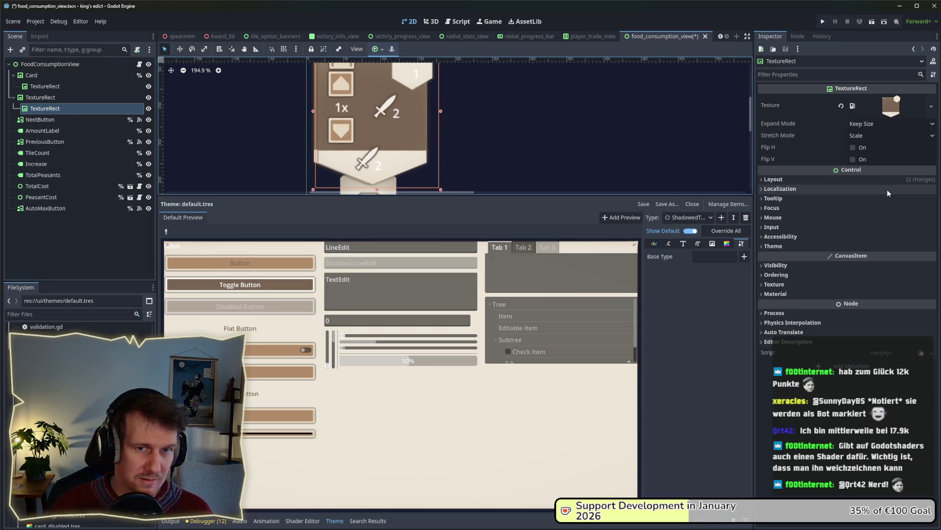
pyautogui.click(897, 265)
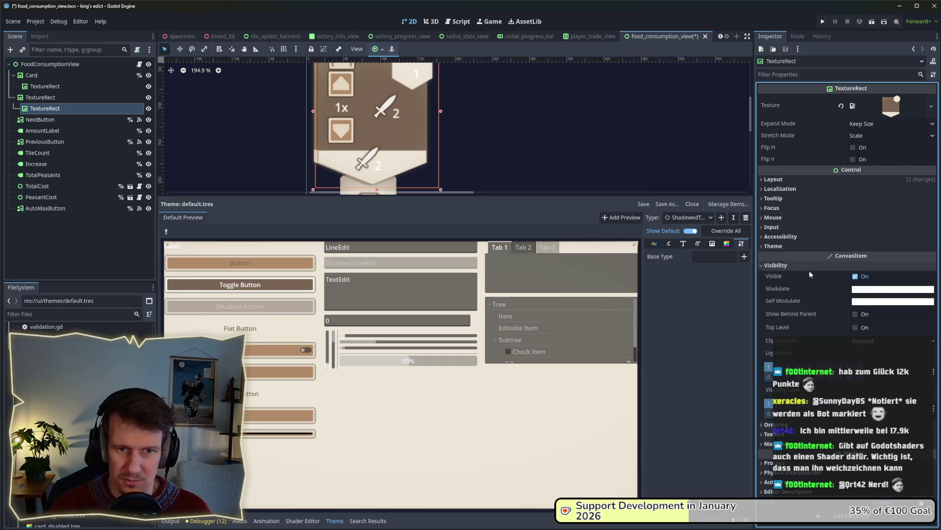
pyautogui.click(897, 289)
pyautogui.moveTo(915, 206); pyautogui.dragTo(848, 206)
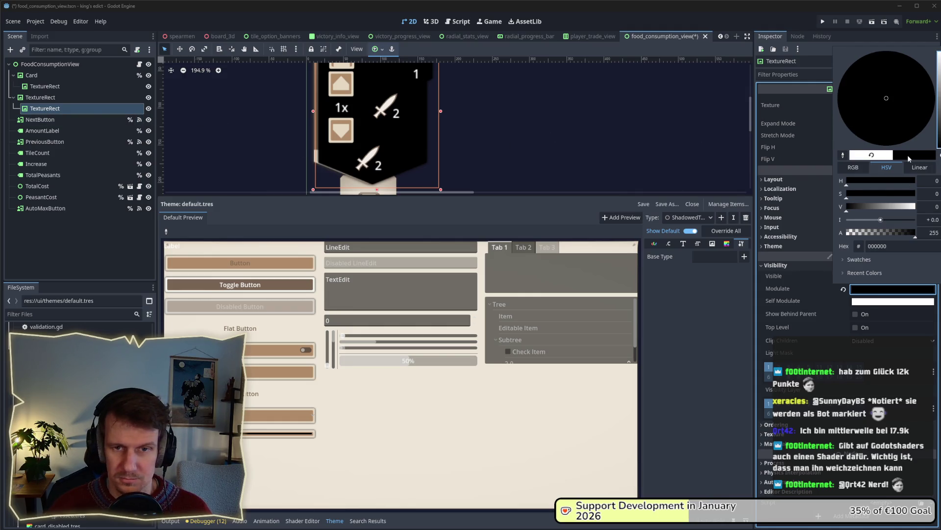
pyautogui.click(845, 292)
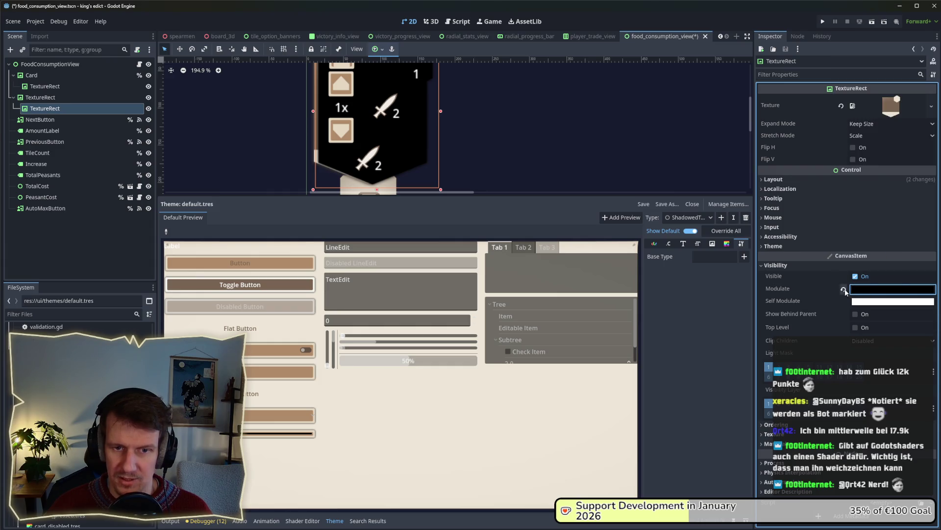
pyautogui.click(845, 292)
pyautogui.click(893, 289)
pyautogui.hotkey('ctrl', 'z')
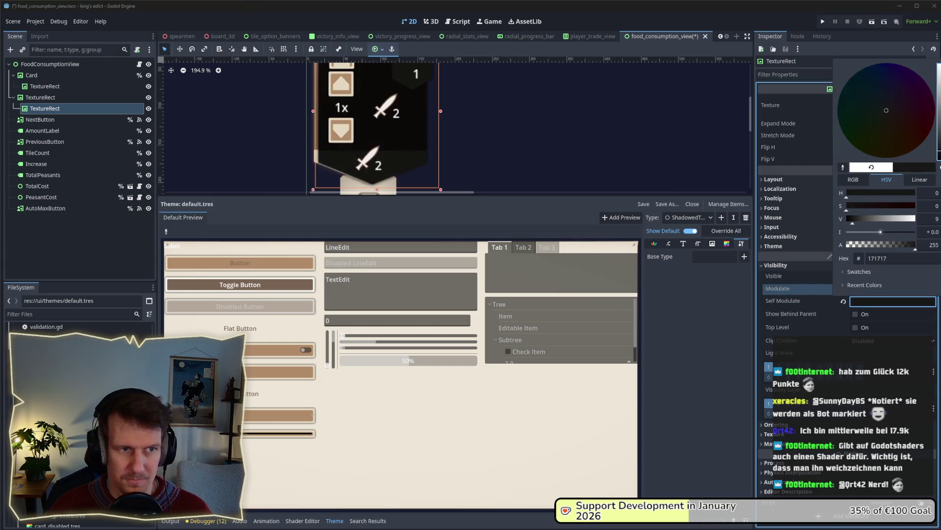
pyautogui.click(864, 168)
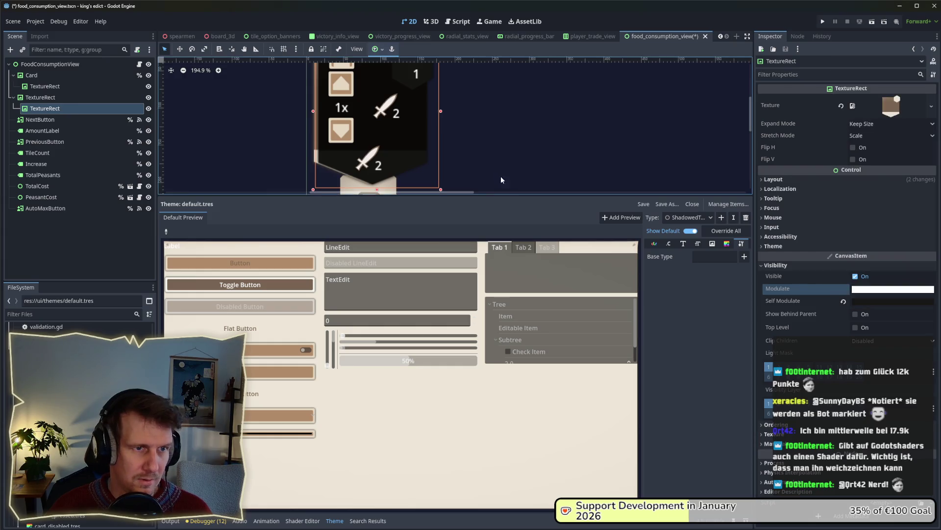
# - Tint the copy translucent black (000000c9) and move it beside the card texture in the tree
pyautogui.click(45, 97)
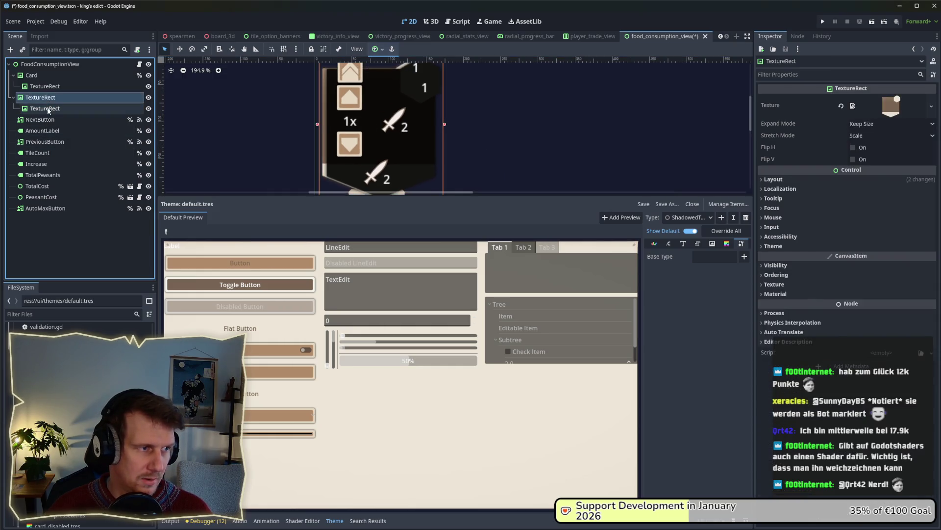
pyautogui.click(45, 109)
pyautogui.click(865, 304)
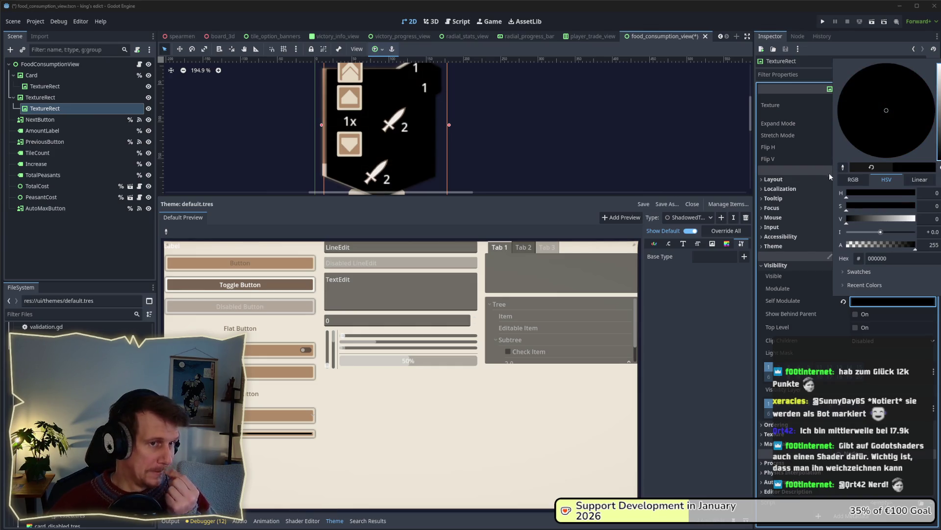
pyautogui.moveTo(913, 247); pyautogui.dragTo(905, 250)
pyautogui.click(43, 109)
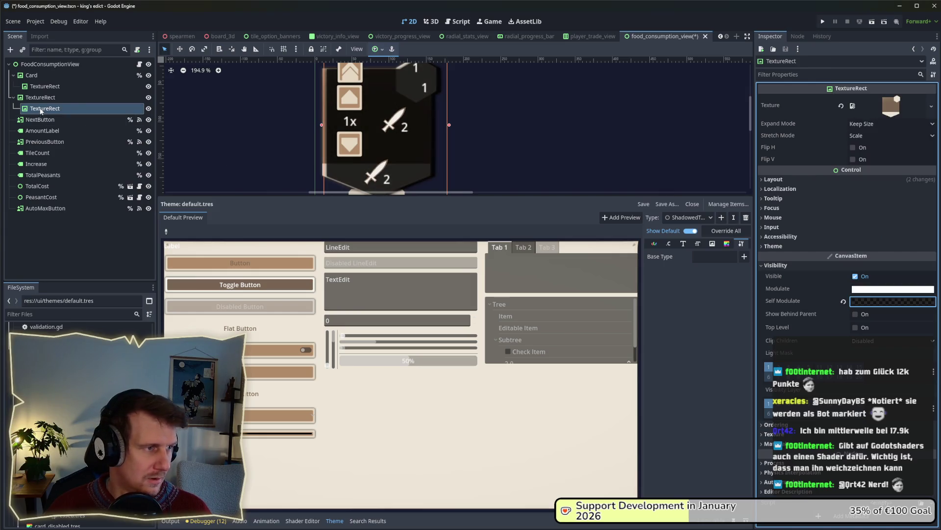
pyautogui.moveTo(42, 110)
pyautogui.mouseDown()
pyautogui.moveTo(34, 93)
pyautogui.moveTo(36, 105)
pyautogui.mouseUp()
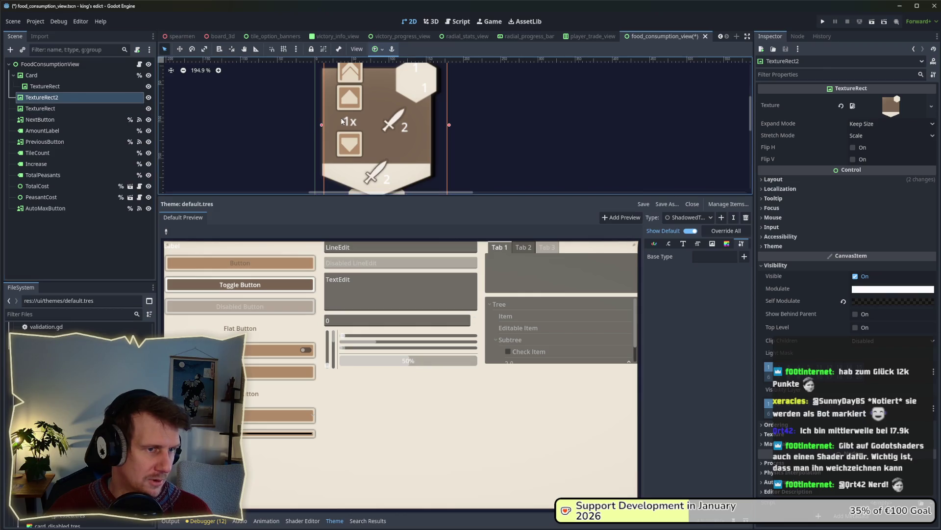
pyautogui.scroll(-4, 484, 142)
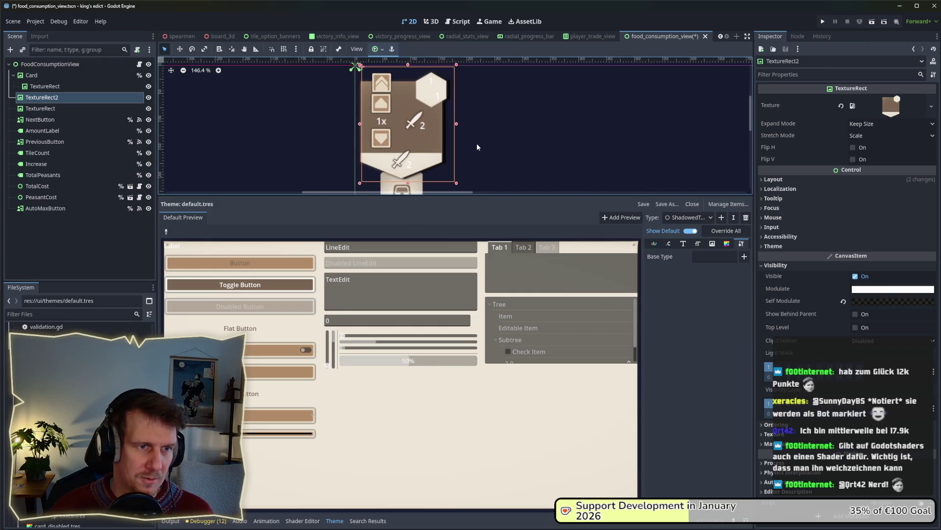
# - Offset the TextureRect2 shadow a few pixels from the card using the Move tool
pyautogui.click(453, 153)
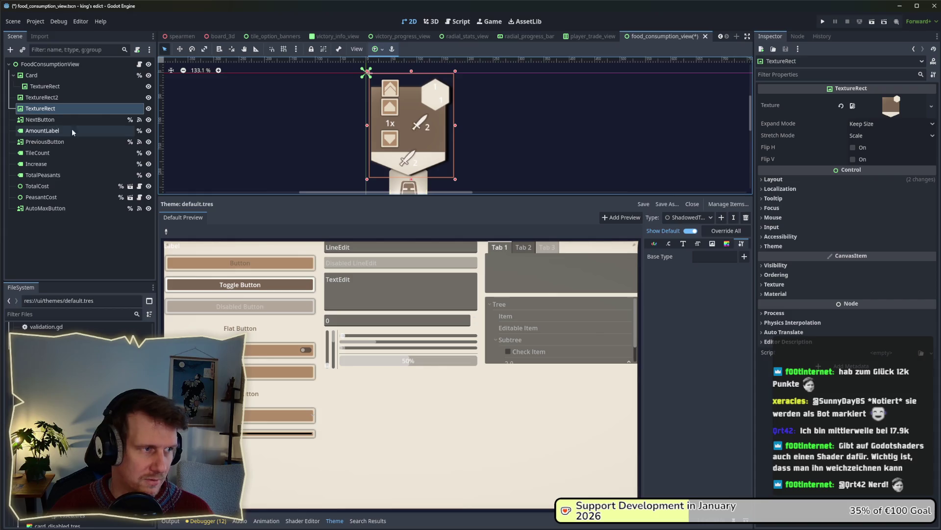
pyautogui.click(57, 98)
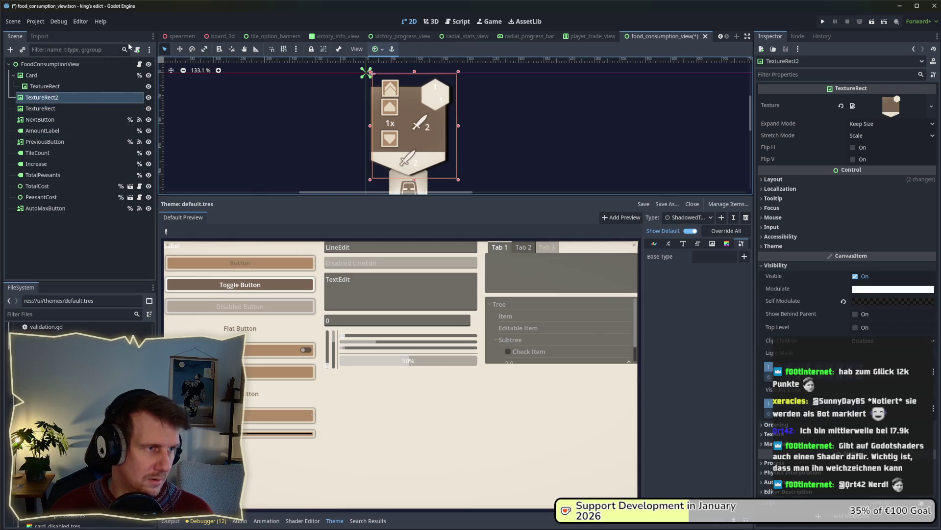
pyautogui.click(181, 50)
pyautogui.moveTo(434, 151); pyautogui.dragTo(429, 150)
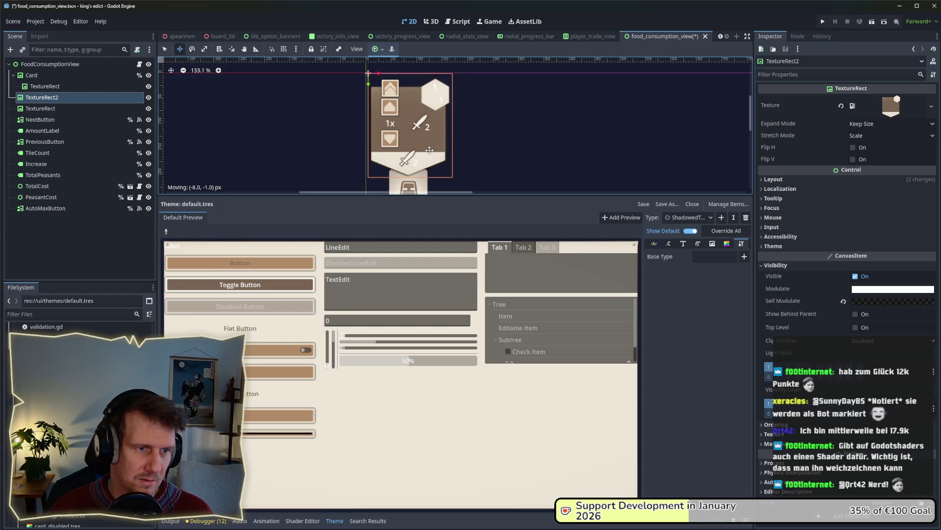
pyautogui.scroll(5, 429, 150)
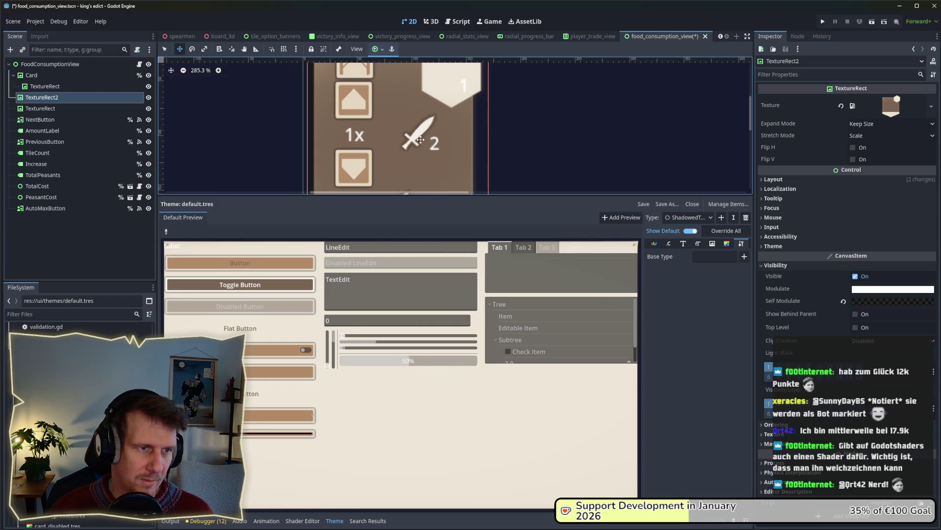
pyautogui.scroll(-3, 425, 80)
pyautogui.moveTo(384, 120); pyautogui.dragTo(383, 122)
pyautogui.scroll(-2, 383, 123)
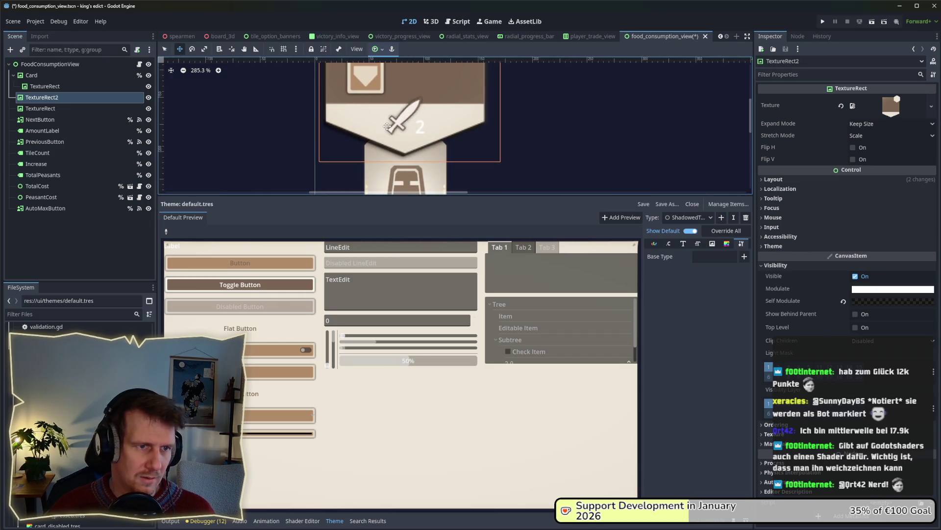
pyautogui.scroll(-3, 386, 125)
pyautogui.moveTo(387, 127); pyautogui.dragTo(388, 124)
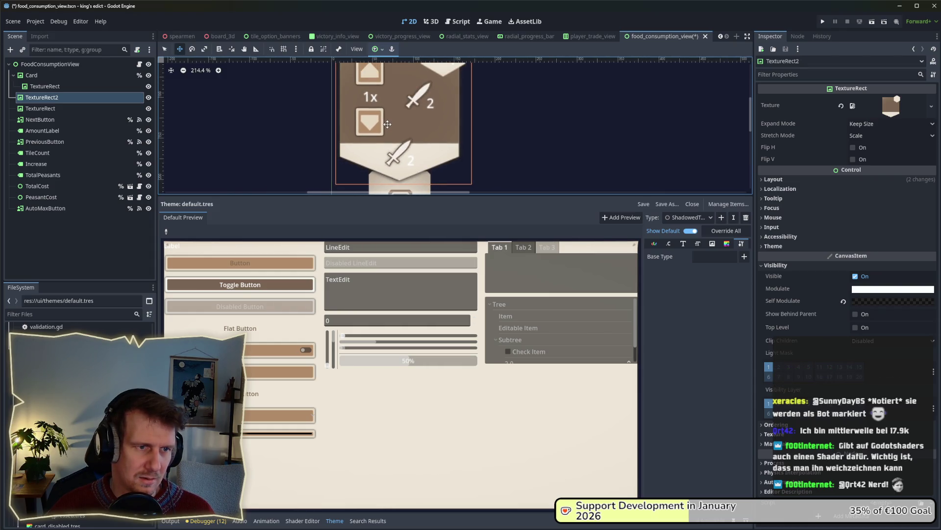
pyautogui.scroll(-5, 425, 120)
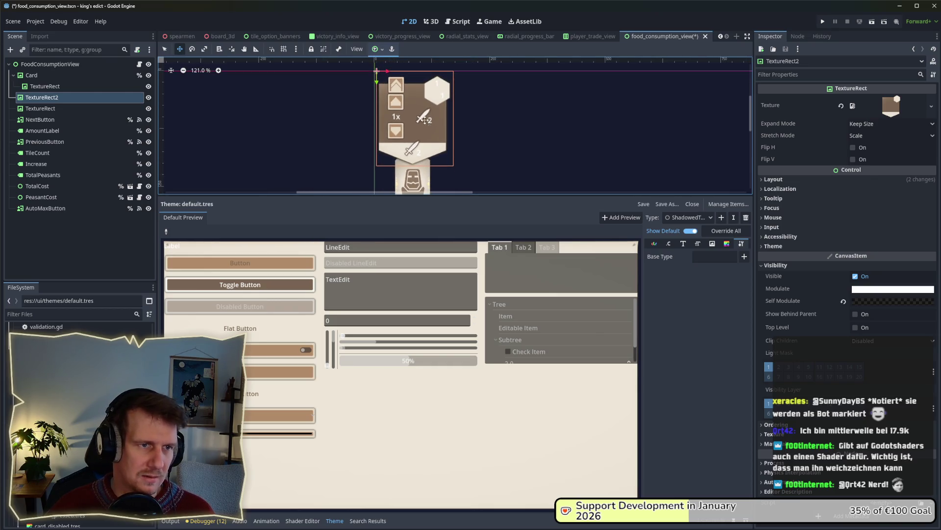
# - Enlarge the shadow slightly toward the bottom-right and run the project
pyautogui.click(168, 50)
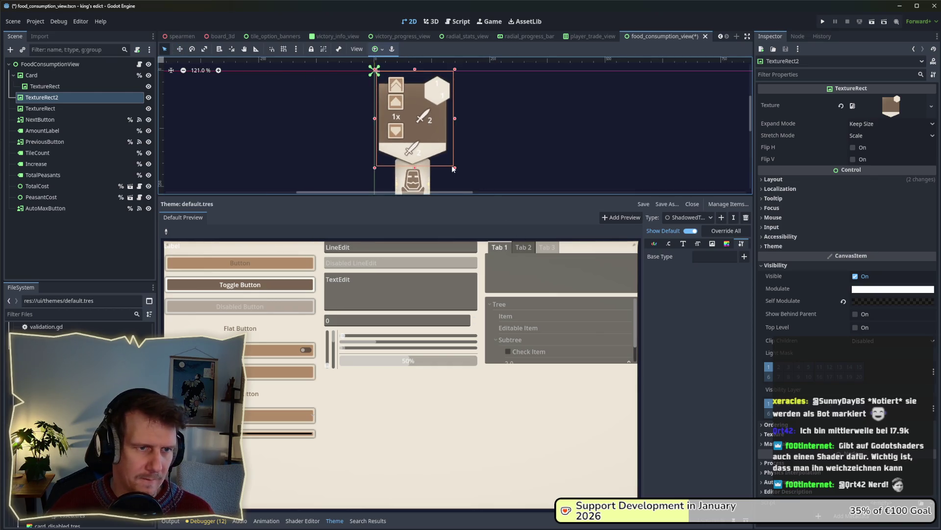
pyautogui.moveTo(455, 169); pyautogui.dragTo(458, 172)
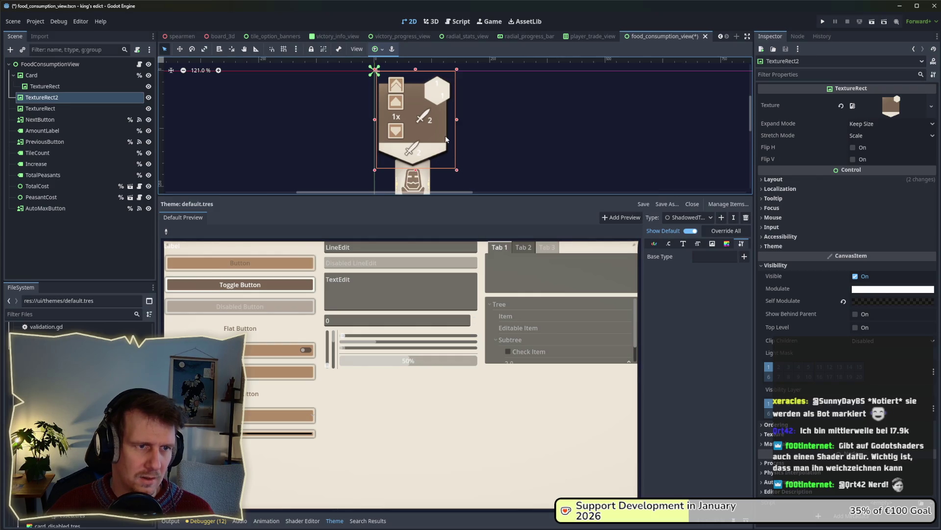
pyautogui.click(823, 21)
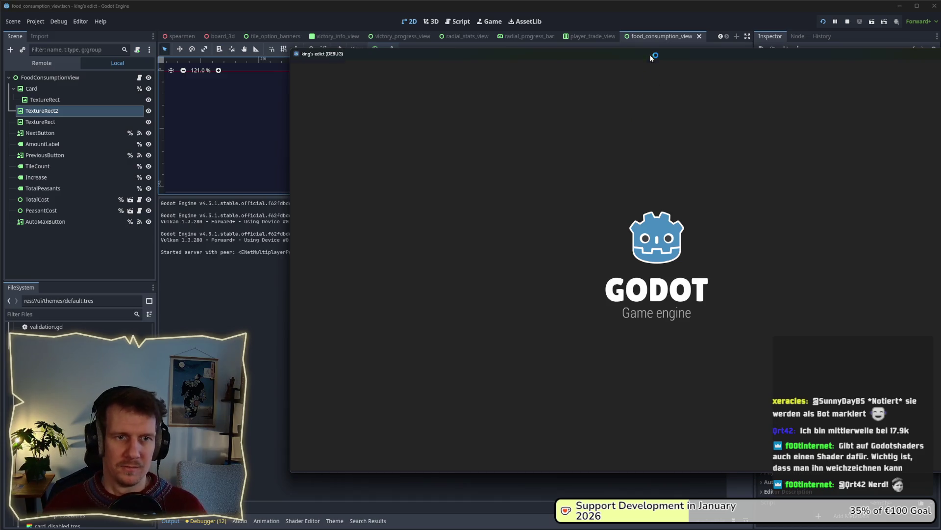
# - Create a new game on the i_know_this_place map
pyautogui.click(467, 197)
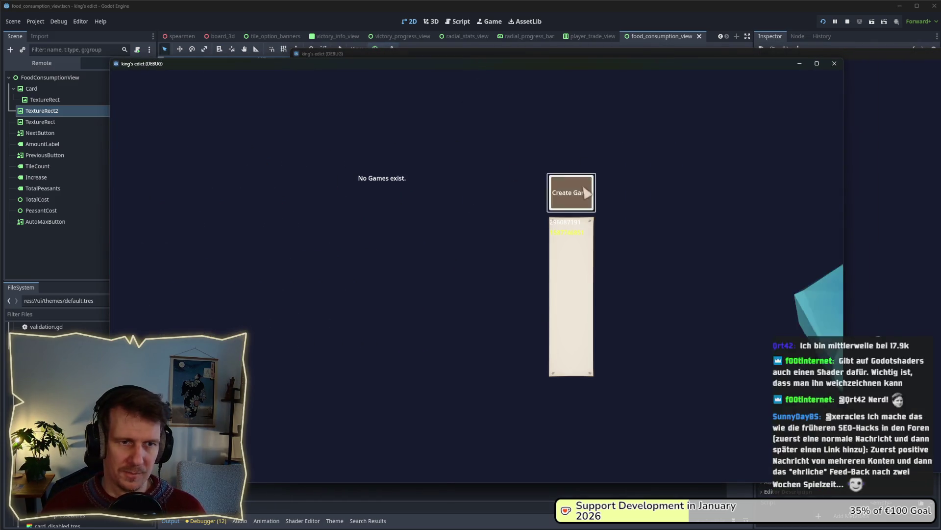
pyautogui.click(589, 113)
pyautogui.click(576, 159)
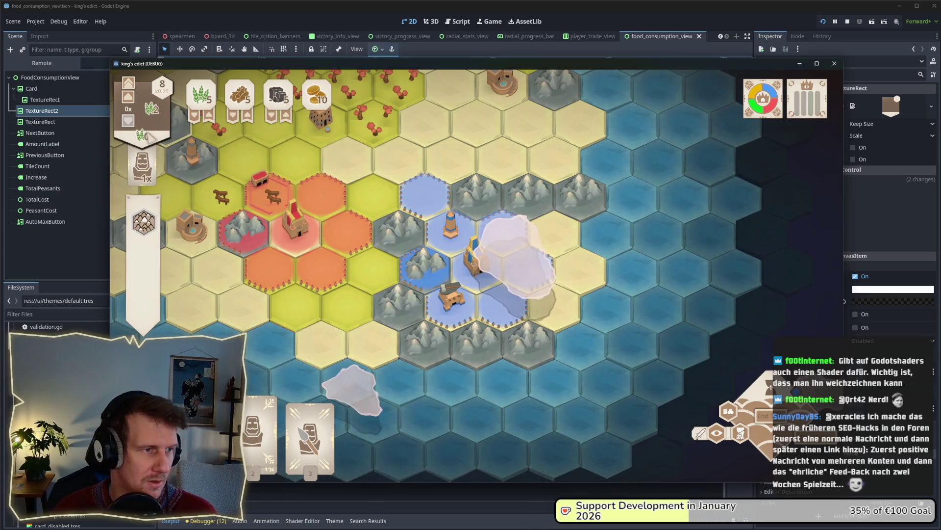
# - Pan and zoom around the hex map to inspect the card and resource icon shadows
pyautogui.hotkey('w', 'a')
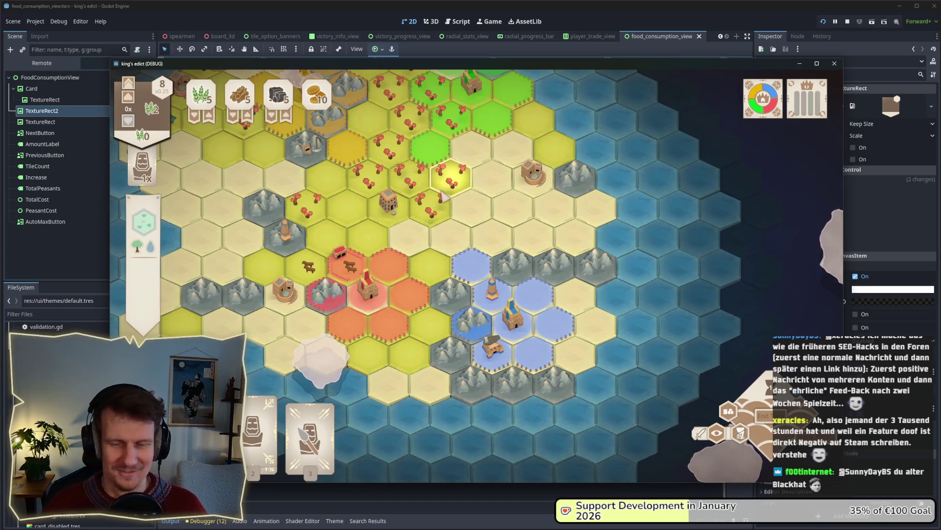
pyautogui.scroll(-3, 444, 196)
pyautogui.scroll(1, 228, 174)
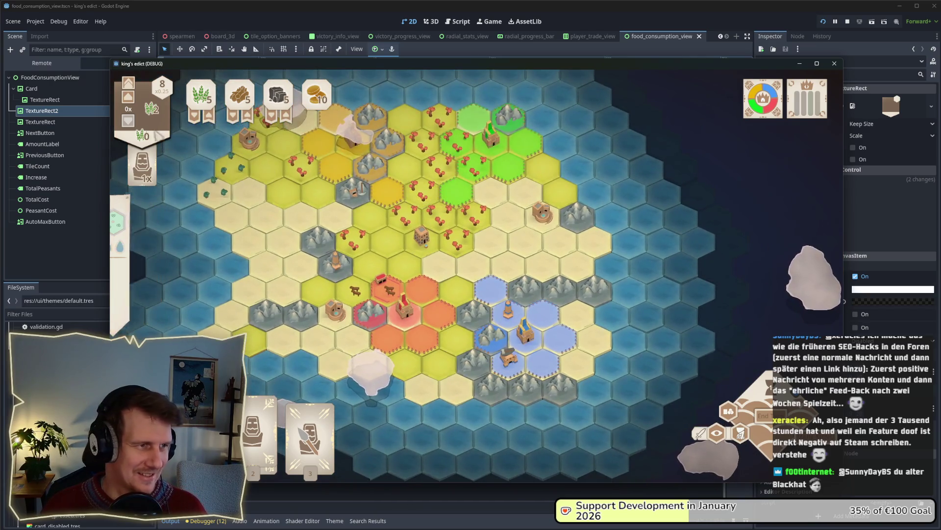
pyautogui.moveTo(375, 228)
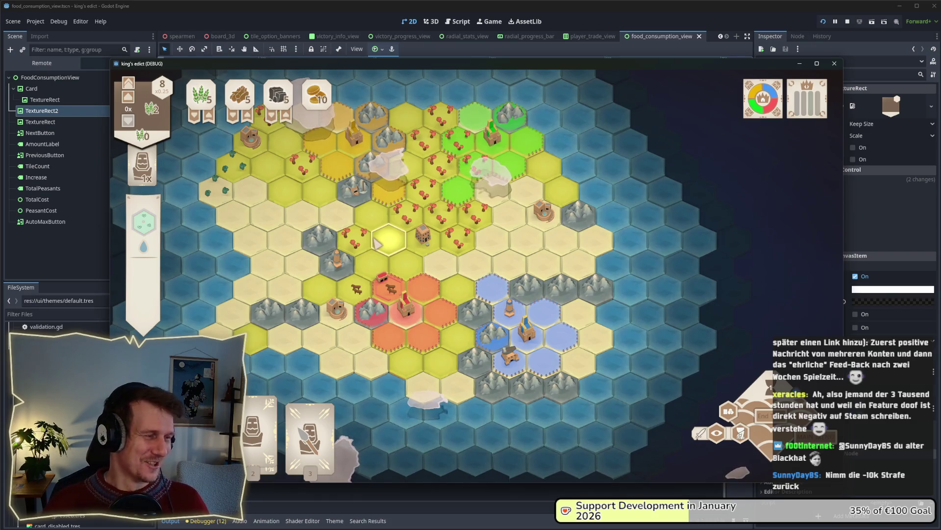
pyautogui.moveTo(377, 243); pyautogui.dragTo(429, 274)
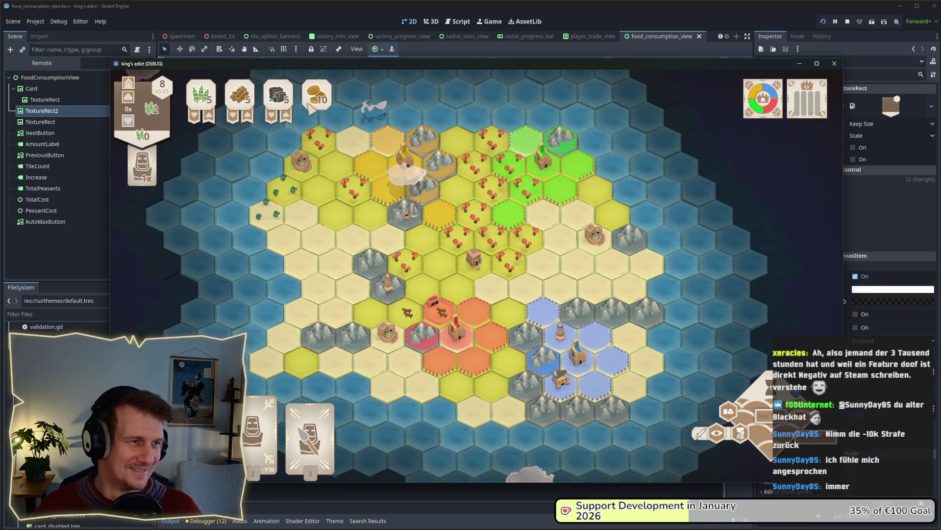
pyautogui.hotkey('s', 'd')
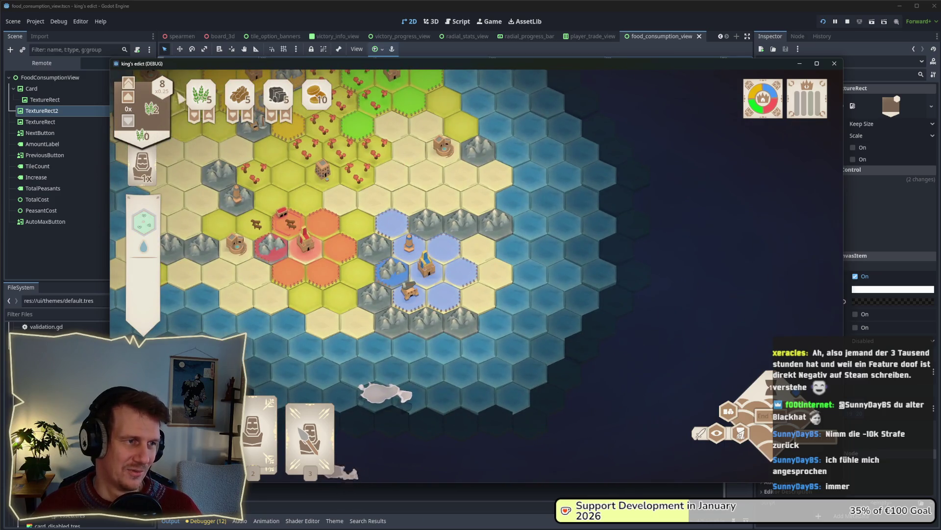
pyautogui.press('a')
pyautogui.scroll(3, 208, 164)
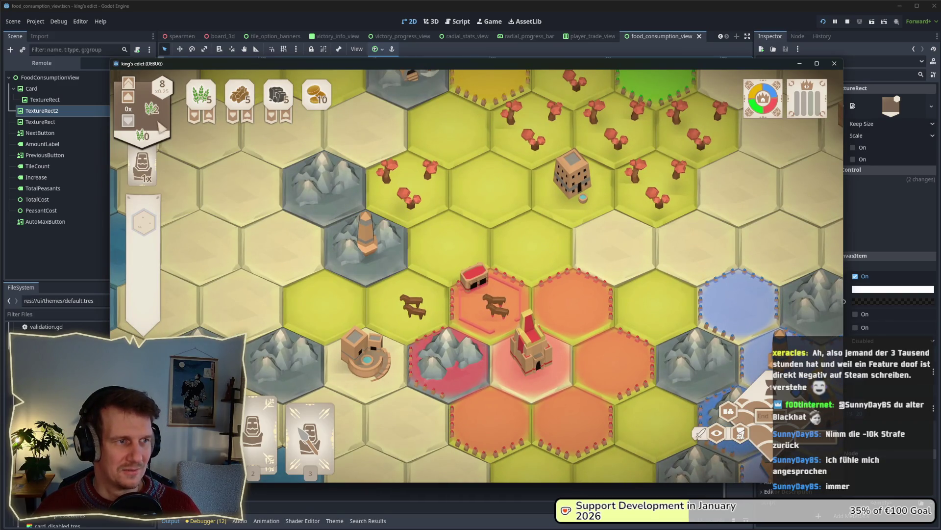
pyautogui.scroll(-2, 162, 128)
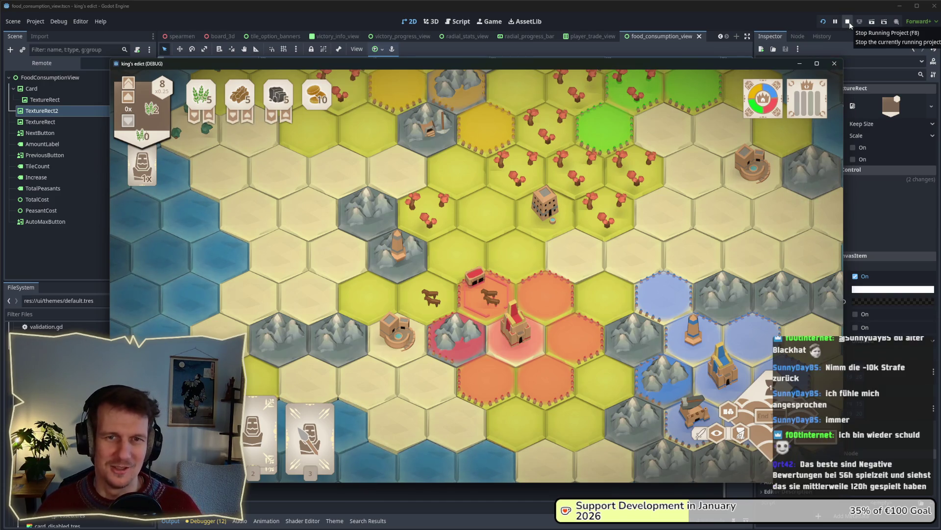
# - Close the game, select TextureRect2, then read ChatGPT's drop-shadow advice and minimize the browser
pyautogui.press('F8')
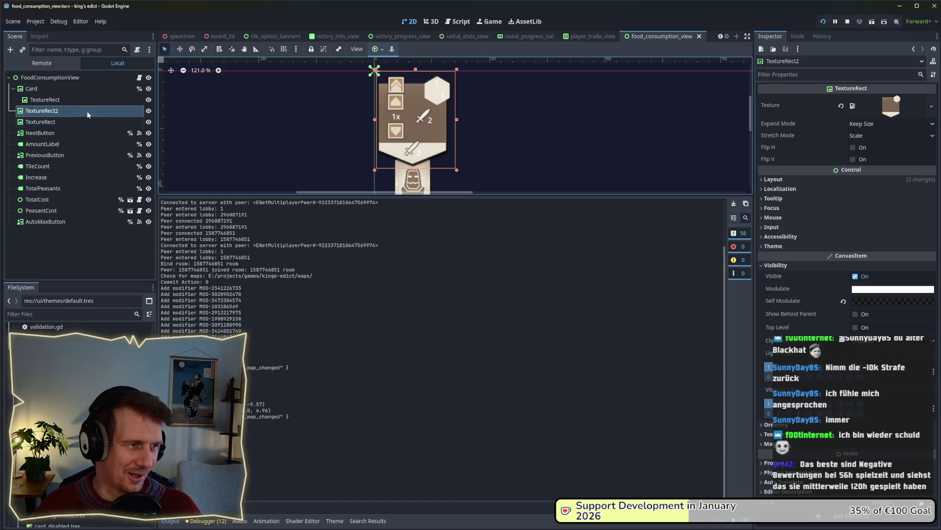
pyautogui.click(69, 111)
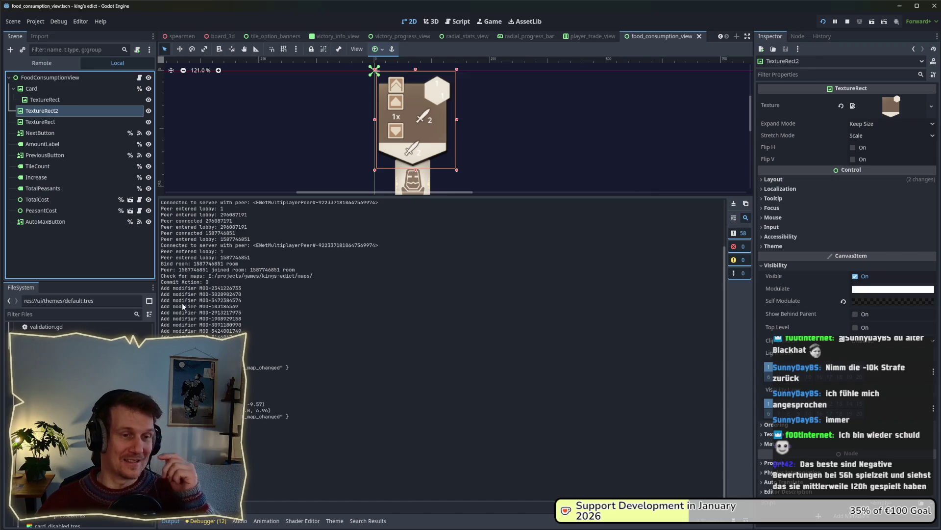
pyautogui.hotkey('alt', 'Tab')
pyautogui.hotkey('alt', 'Tab')
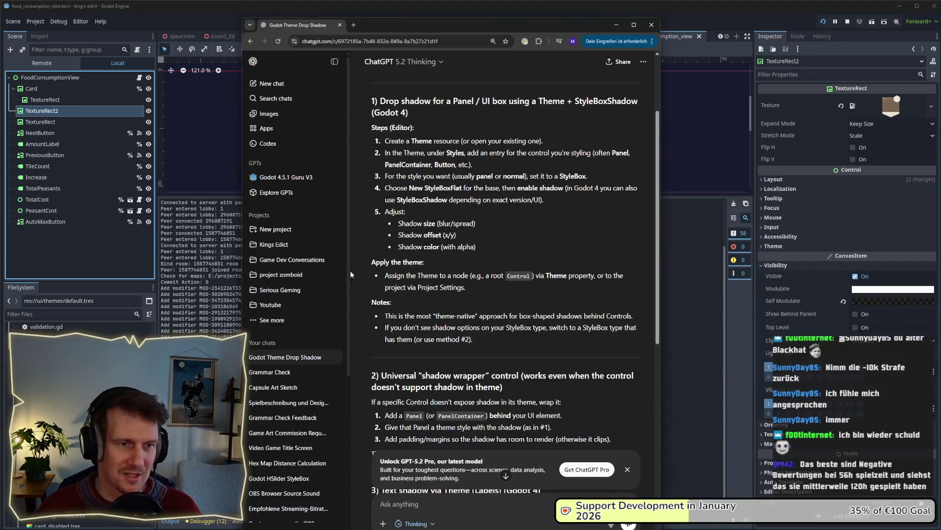
pyautogui.scroll(-2, 447, 271)
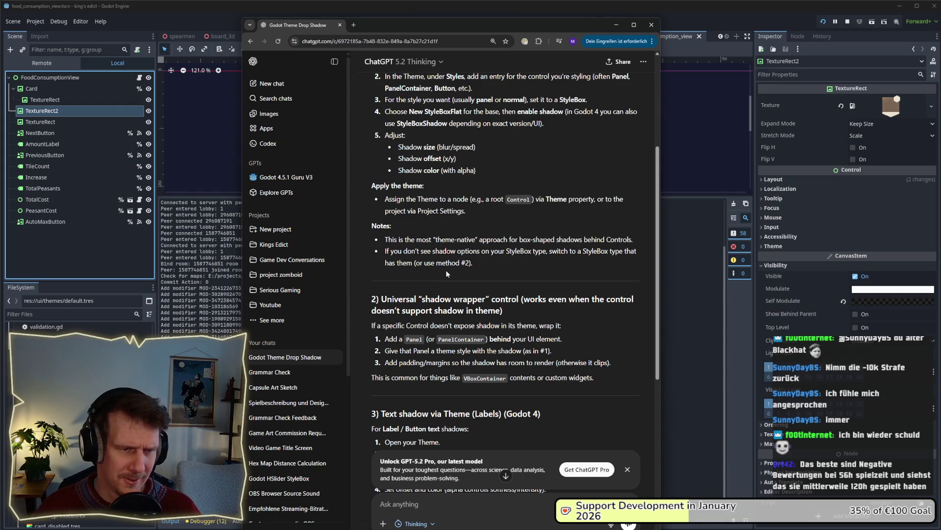
pyautogui.scroll(-2, 612, 312)
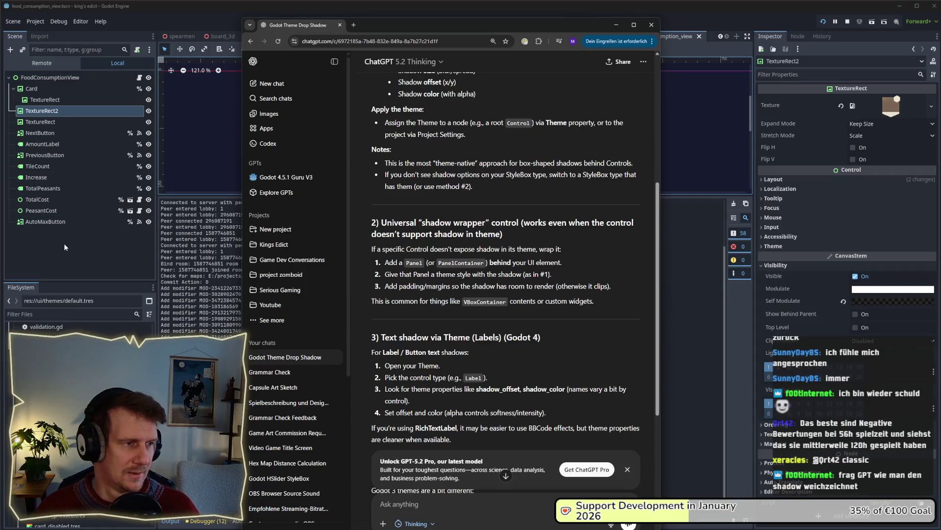
pyautogui.click(616, 25)
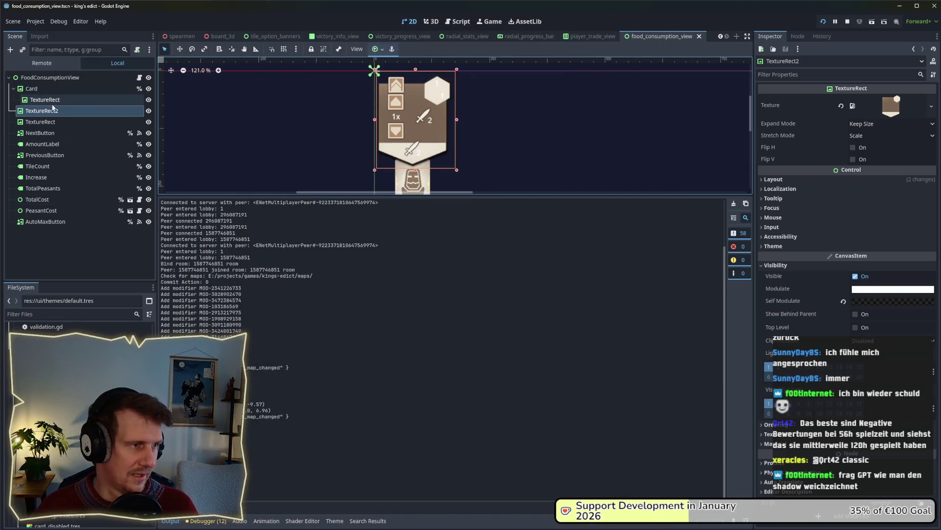
# - Hide TextureRect2 and add a Panel child node under TextureRect
pyautogui.click(149, 111)
pyautogui.click(148, 111)
pyautogui.click(149, 110)
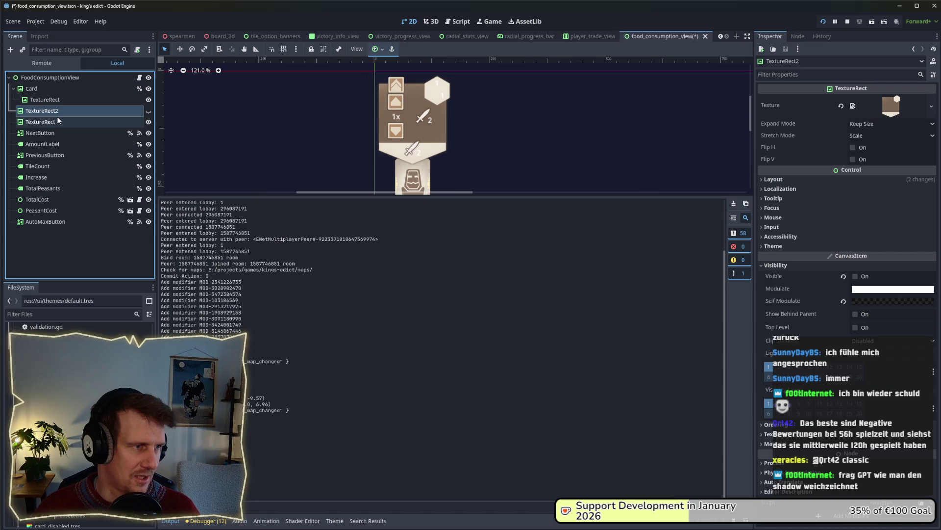
pyautogui.rightClick(57, 121)
pyautogui.click(92, 142)
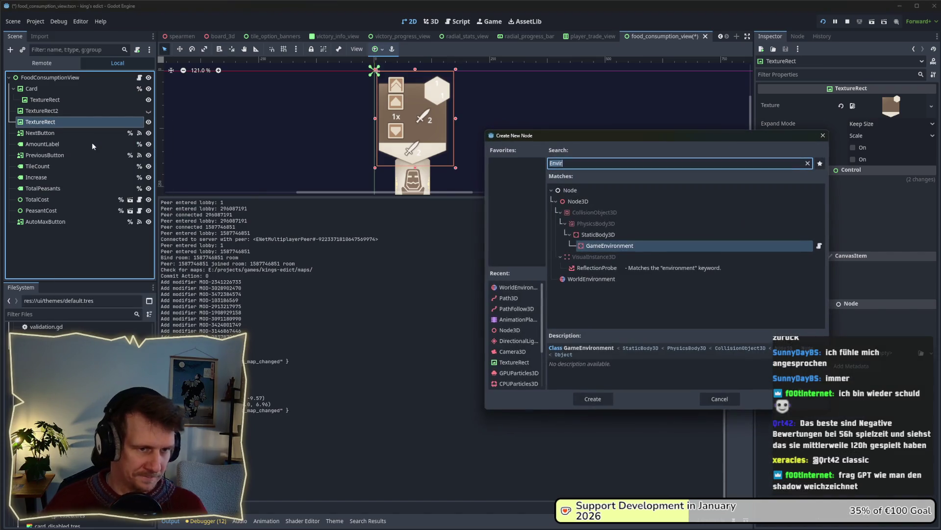
pyautogui.write('Panel')
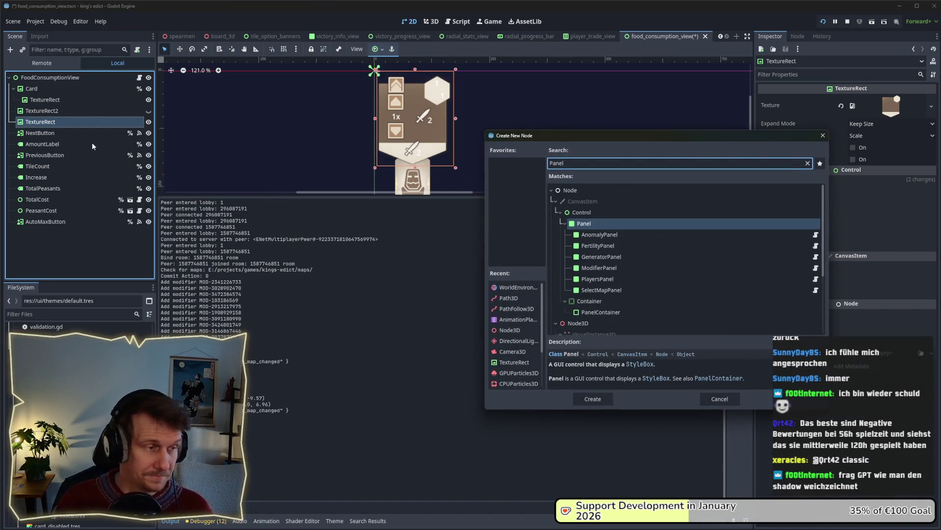
pyautogui.press('Return')
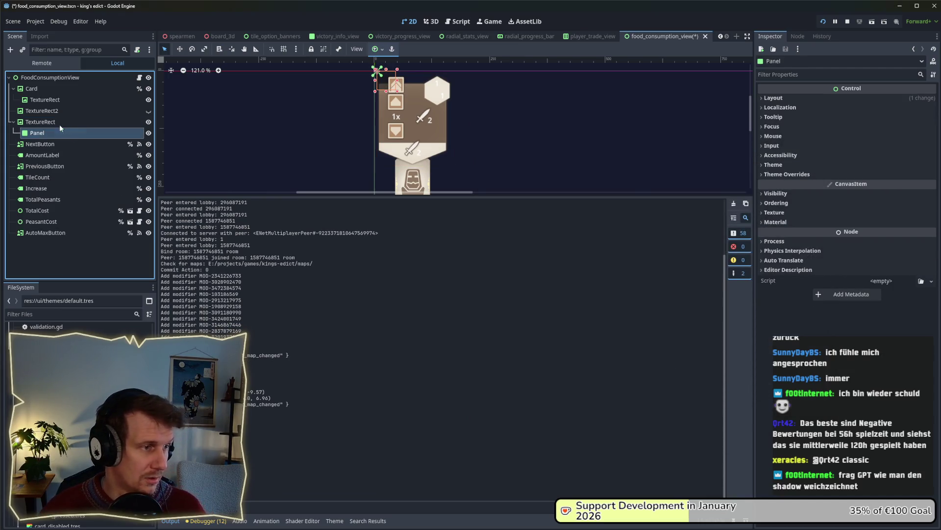
# - Reorder the Panel in the scene tree between TextureRect2 and TextureRect
pyautogui.click(57, 121)
pyautogui.moveTo(58, 131); pyautogui.dragTo(39, 120)
pyautogui.scroll(3, 390, 94)
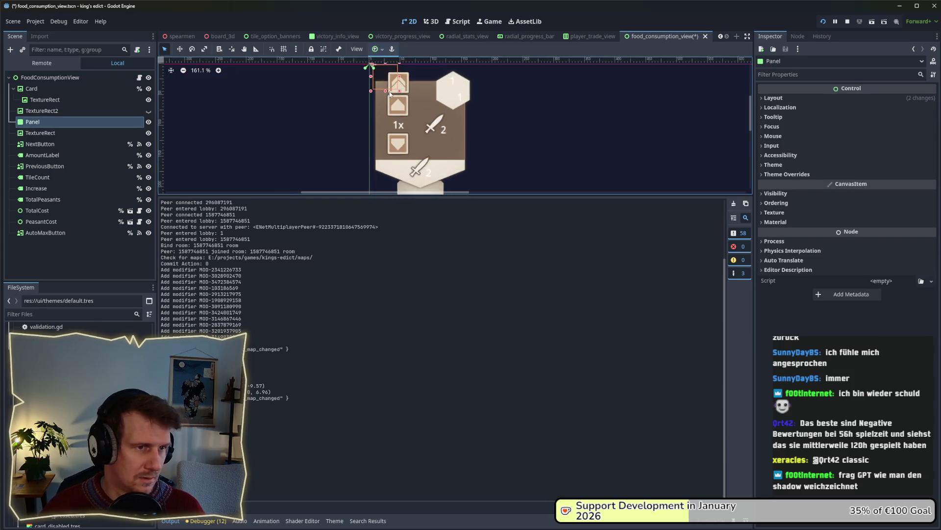
pyautogui.scroll(2, 391, 94)
pyautogui.click(378, 123)
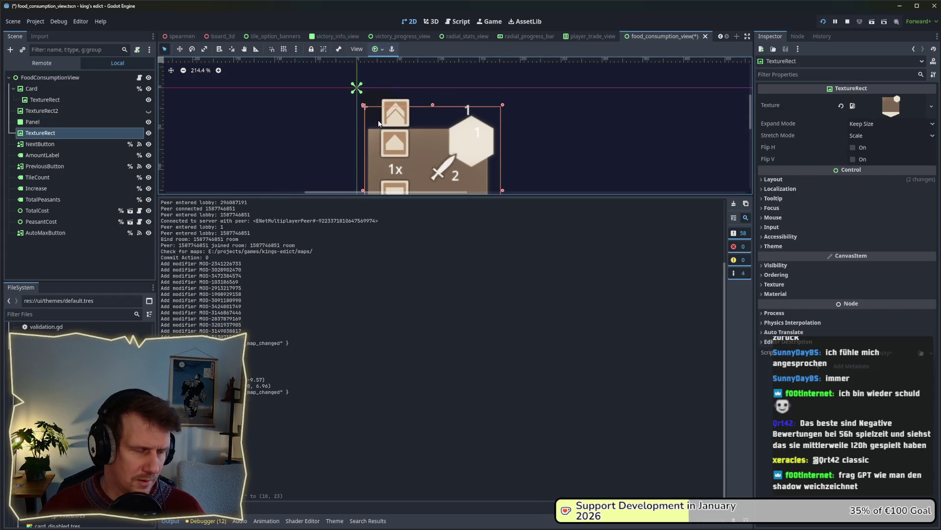
pyautogui.moveTo(49, 122)
pyautogui.mouseDown()
pyautogui.moveTo(49, 136)
pyautogui.moveTo(37, 119)
pyautogui.mouseUp()
pyautogui.click(370, 100)
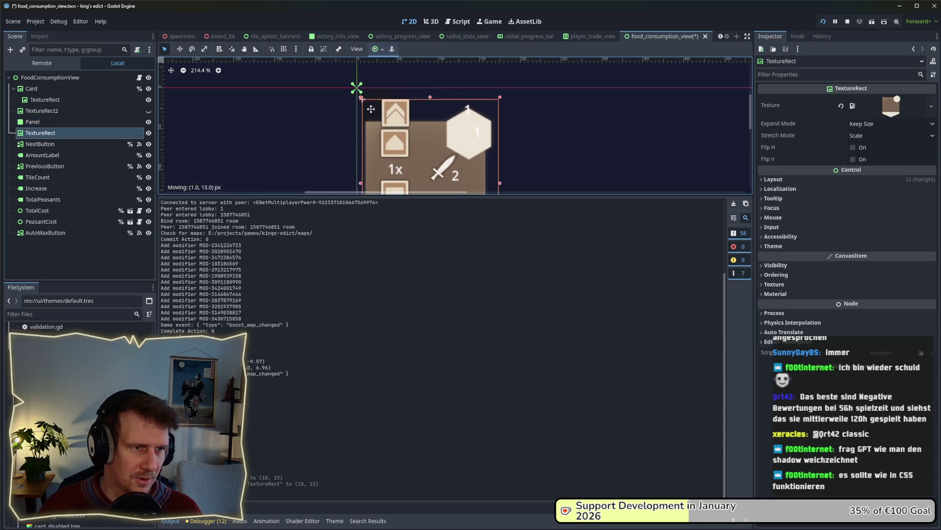
pyautogui.click(64, 122)
# - Move the Panel onto the card and stretch it to cover the whole card
pyautogui.click(179, 48)
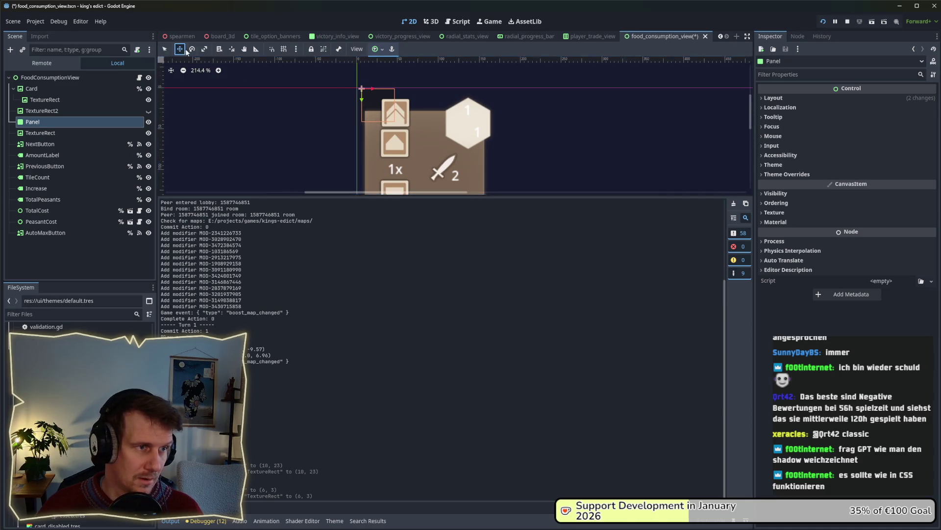
pyautogui.moveTo(378, 113); pyautogui.dragTo(378, 131)
pyautogui.scroll(-3, 353, 137)
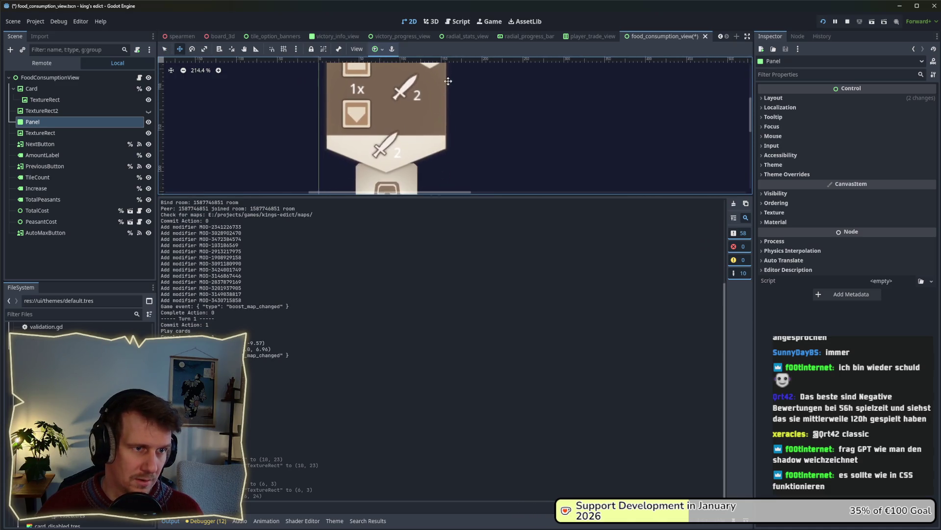
pyautogui.scroll(1, 343, 140)
pyautogui.press('q')
pyautogui.scroll(-1, 332, 143)
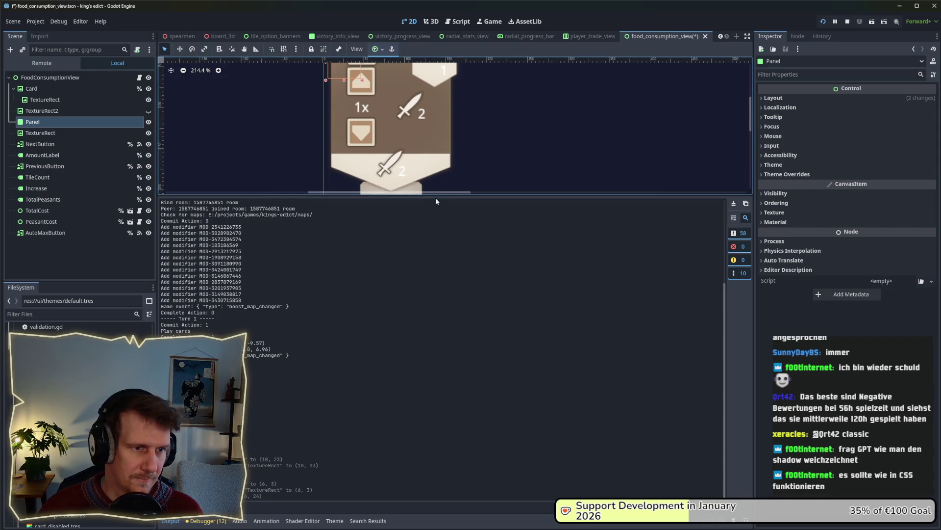
pyautogui.moveTo(436, 196); pyautogui.dragTo(444, 431)
pyautogui.scroll(5, 448, 236)
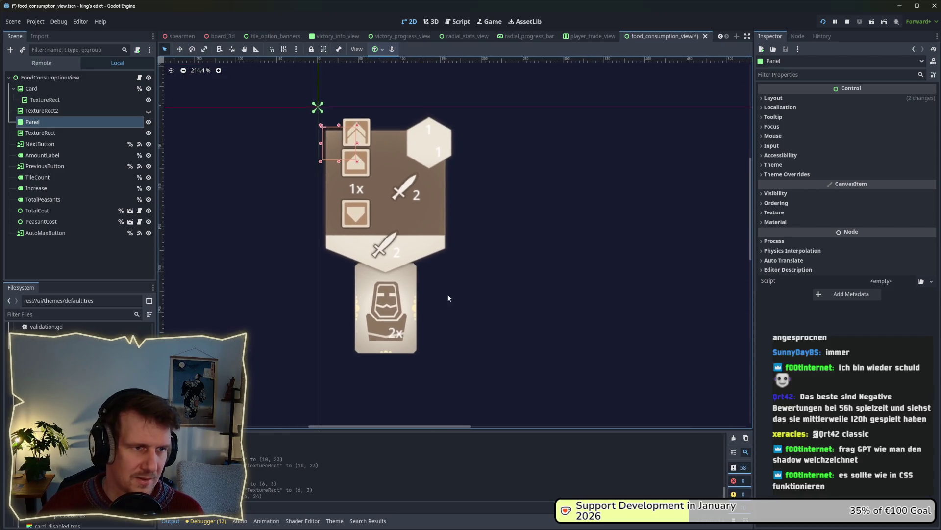
pyautogui.moveTo(411, 221); pyautogui.dragTo(466, 282)
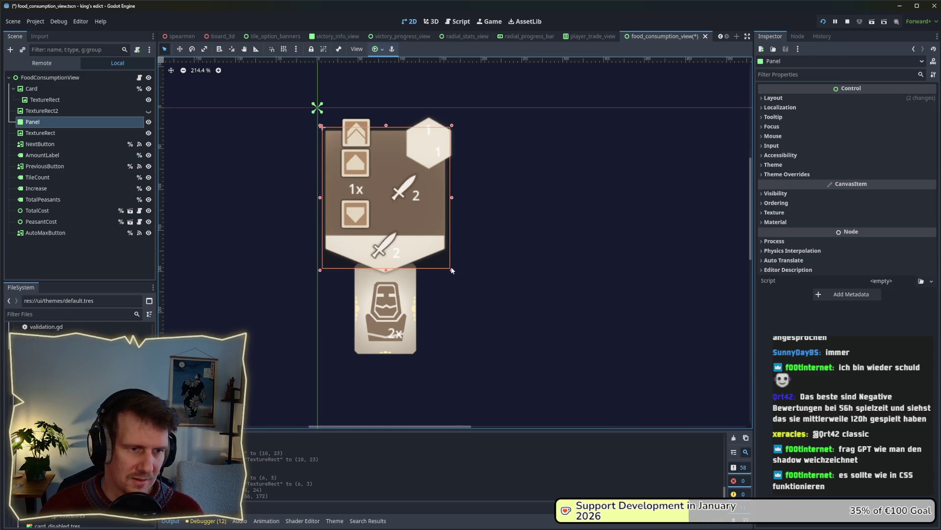
pyautogui.click(270, 243)
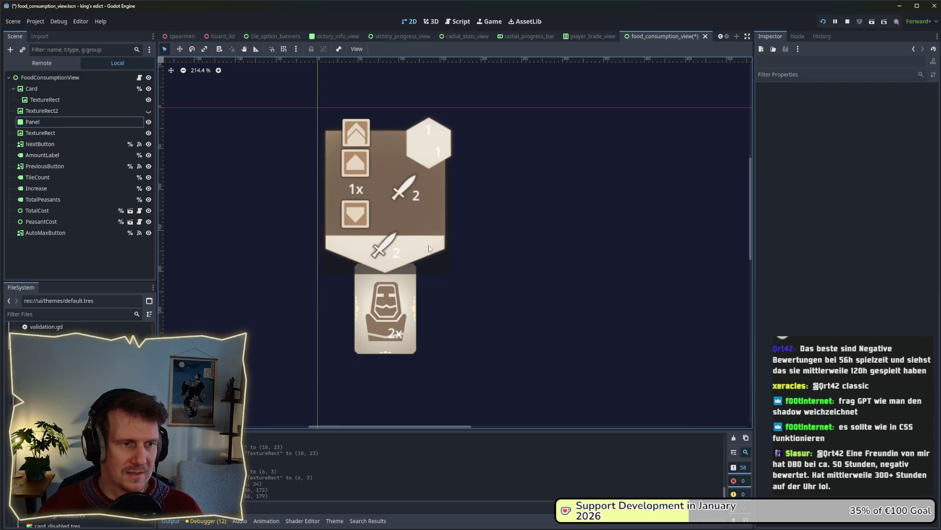
pyautogui.scroll(-1, 480, 279)
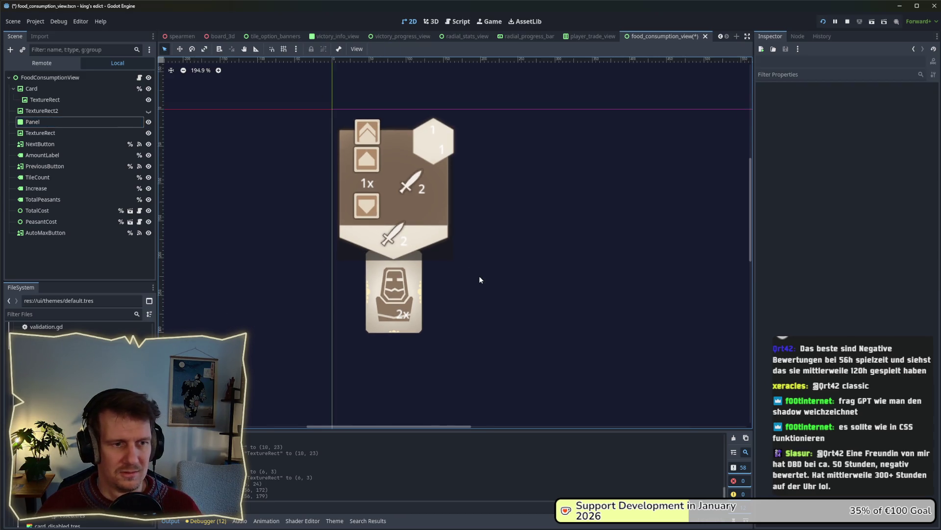
pyautogui.scroll(-4, 480, 280)
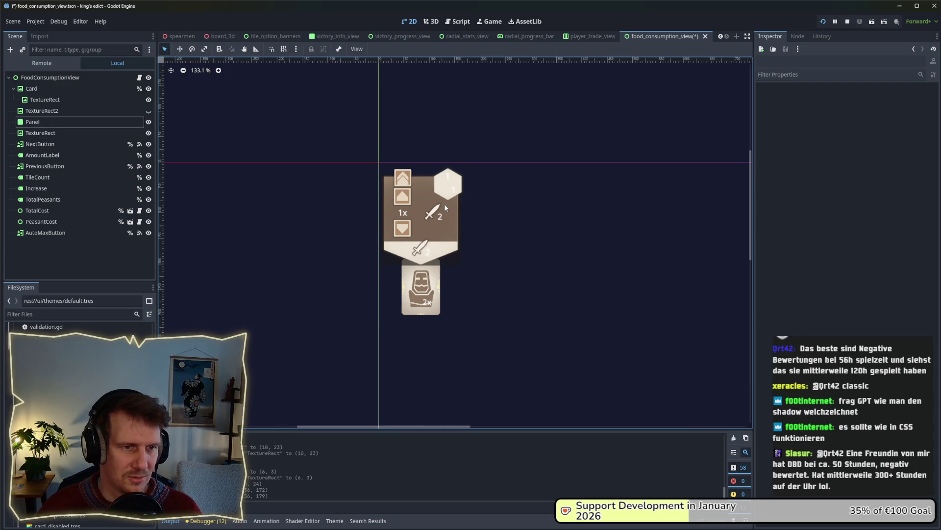
pyautogui.click(37, 122)
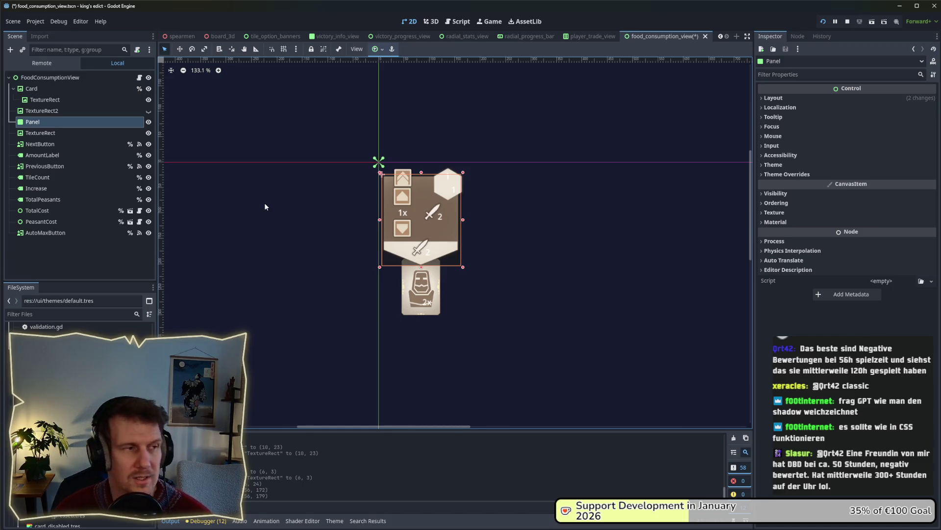
# - Delete the Panel node and confirm the removal
pyautogui.click(42, 132)
pyautogui.click(45, 123)
pyautogui.press('Delete')
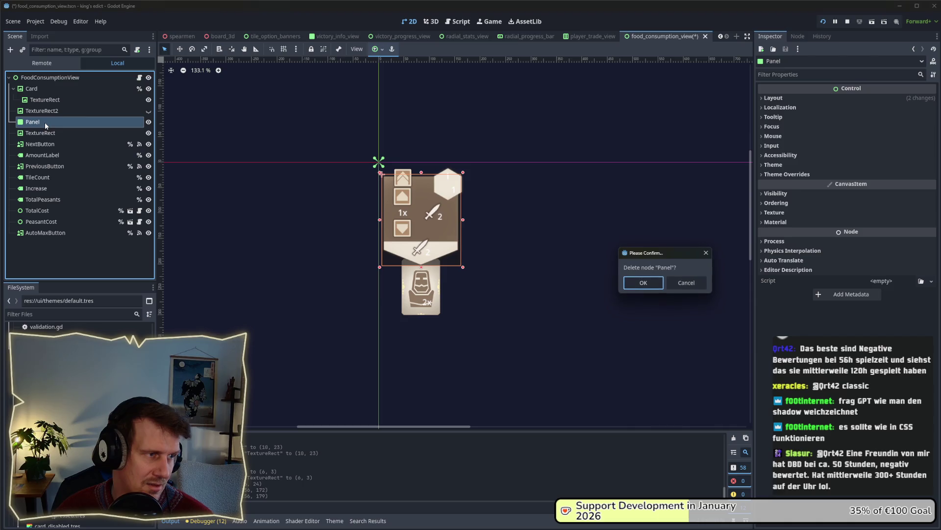
pyautogui.press('Return')
# - Select TextureRect2 and open its Material property options in the Inspector
pyautogui.click(42, 112)
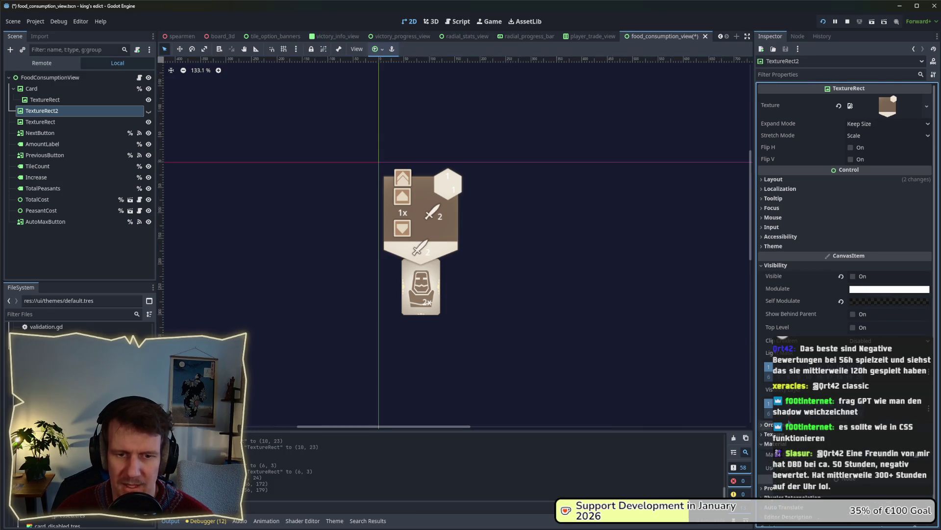
pyautogui.scroll(-1, 810, 375)
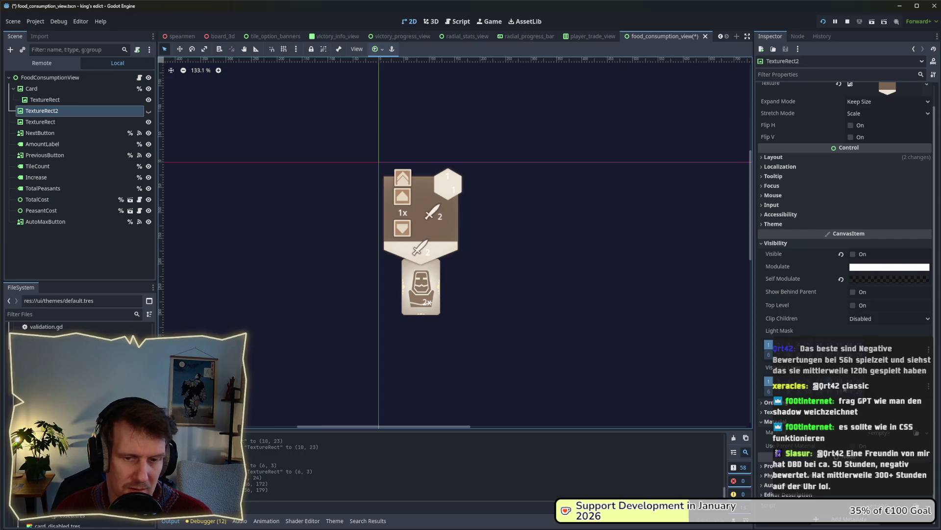
pyautogui.click(889, 435)
pyautogui.click(889, 435)
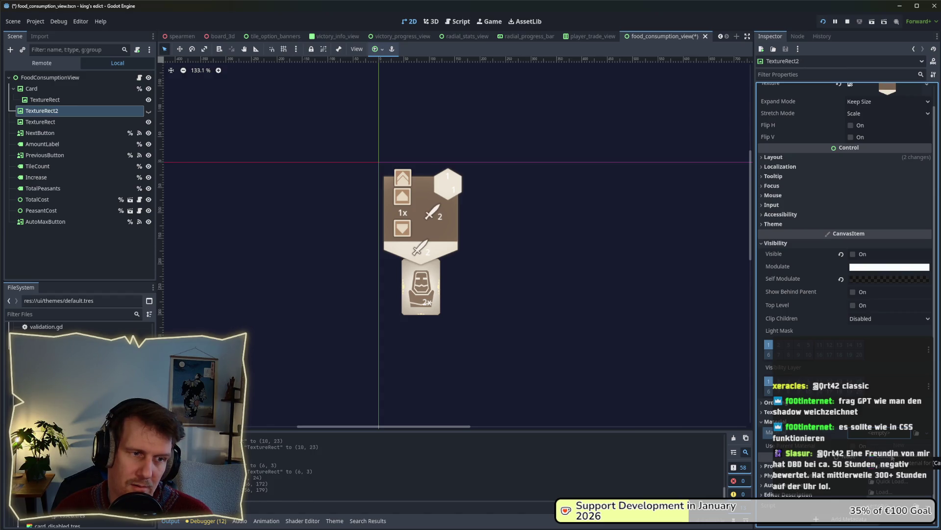
pyautogui.click(65, 101)
pyautogui.click(66, 106)
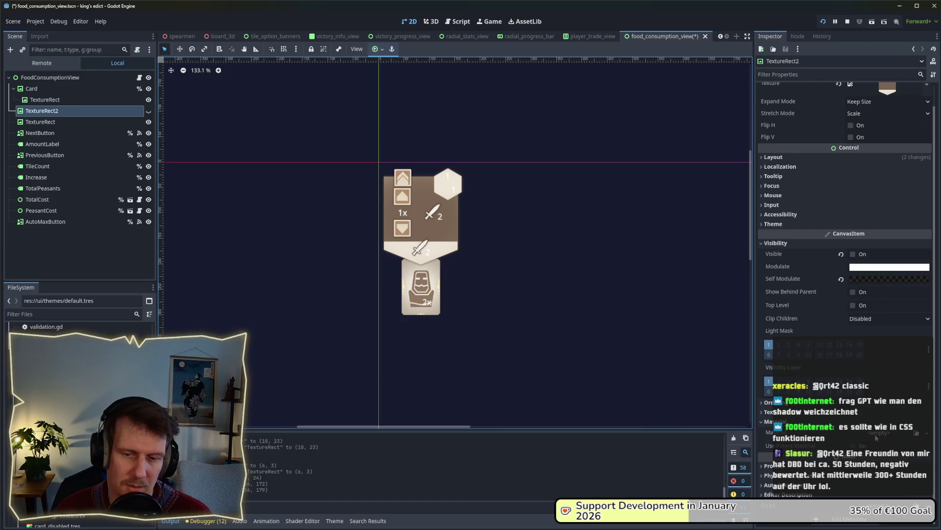
pyautogui.click(55, 99)
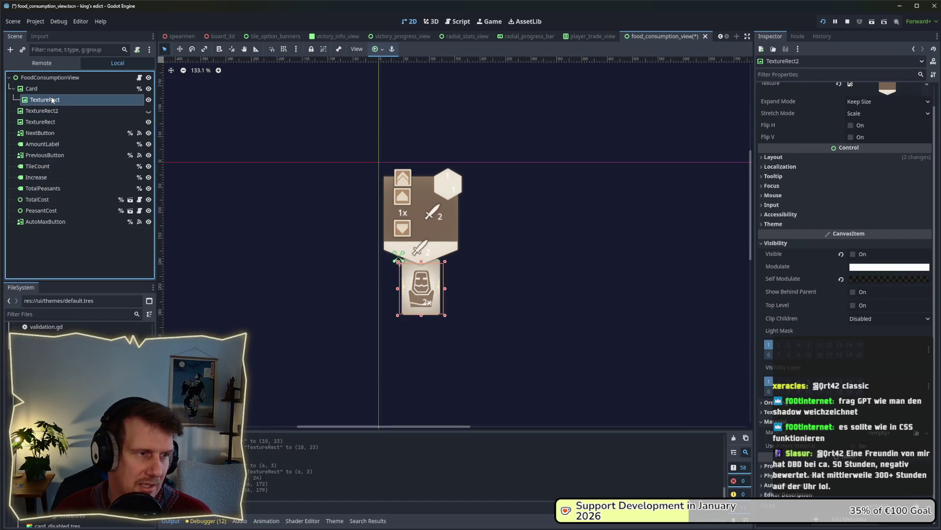
pyautogui.click(46, 100)
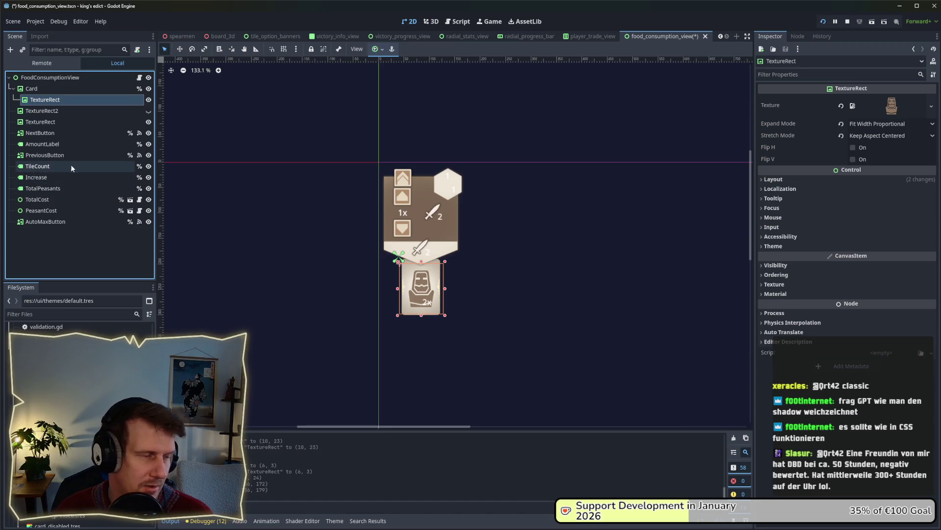
pyautogui.click(41, 111)
pyautogui.click(37, 89)
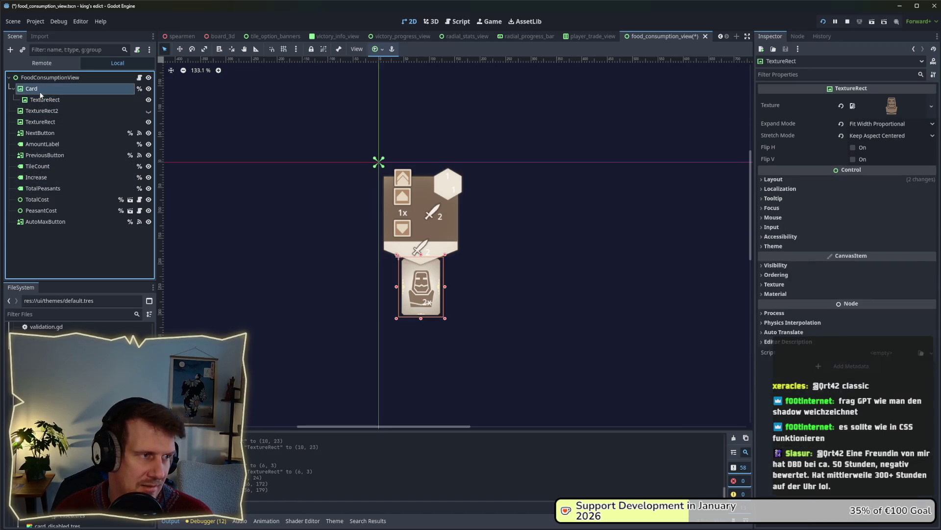
pyautogui.click(44, 100)
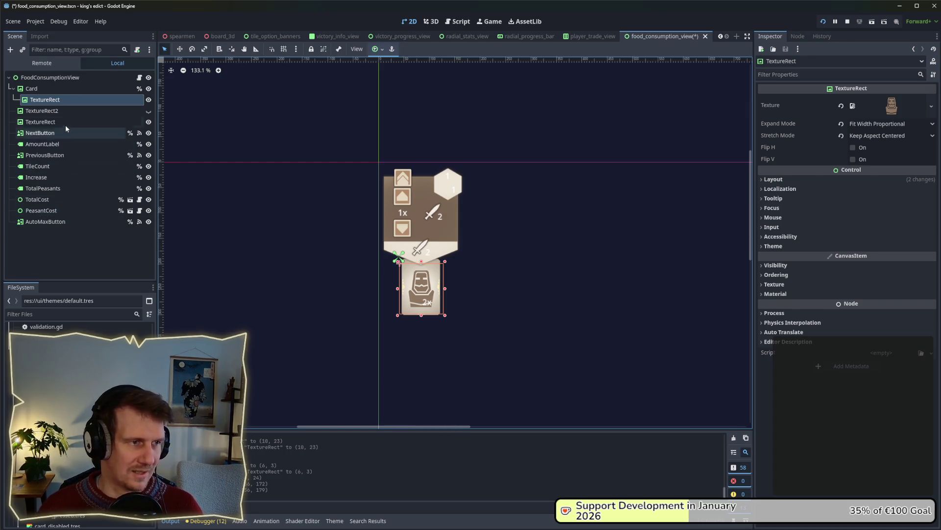
pyautogui.click(61, 111)
pyautogui.click(60, 100)
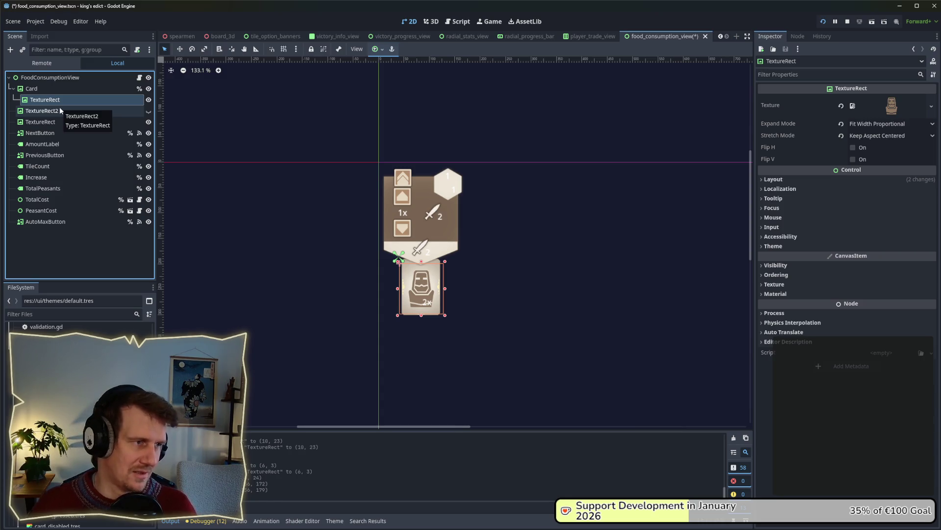
pyautogui.click(57, 110)
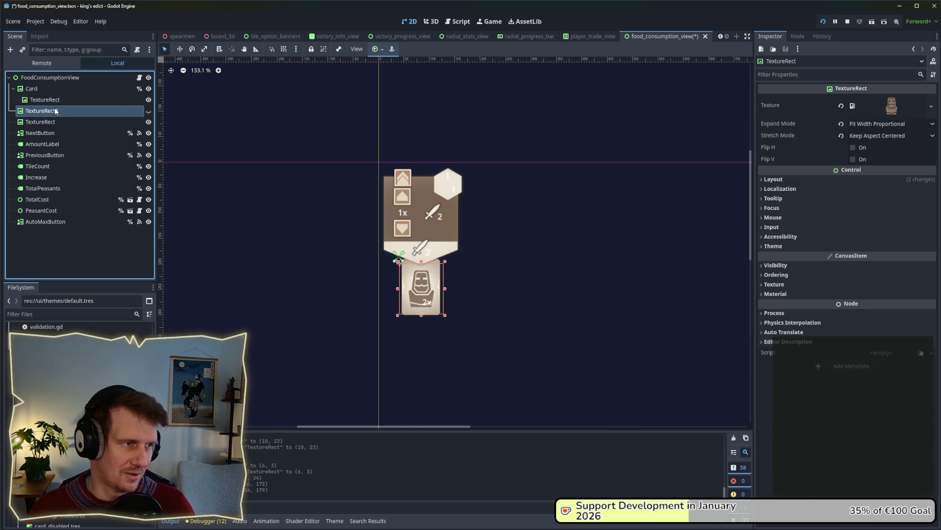
pyautogui.click(54, 103)
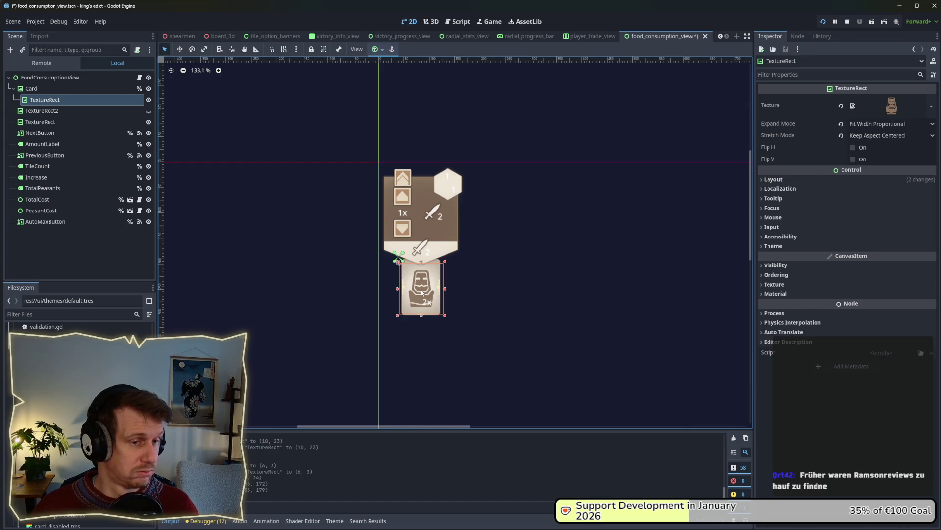
pyautogui.click(57, 111)
pyautogui.click(56, 101)
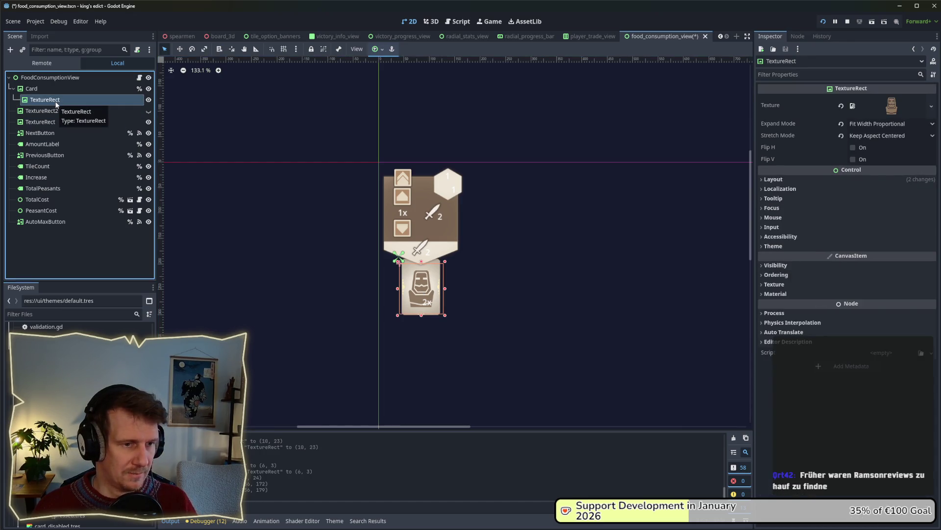
pyautogui.click(53, 90)
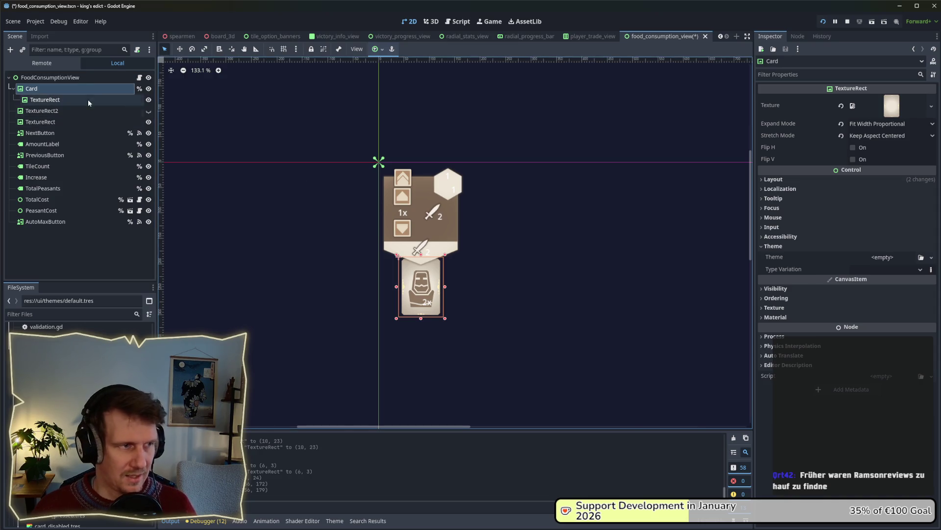
pyautogui.click(63, 89)
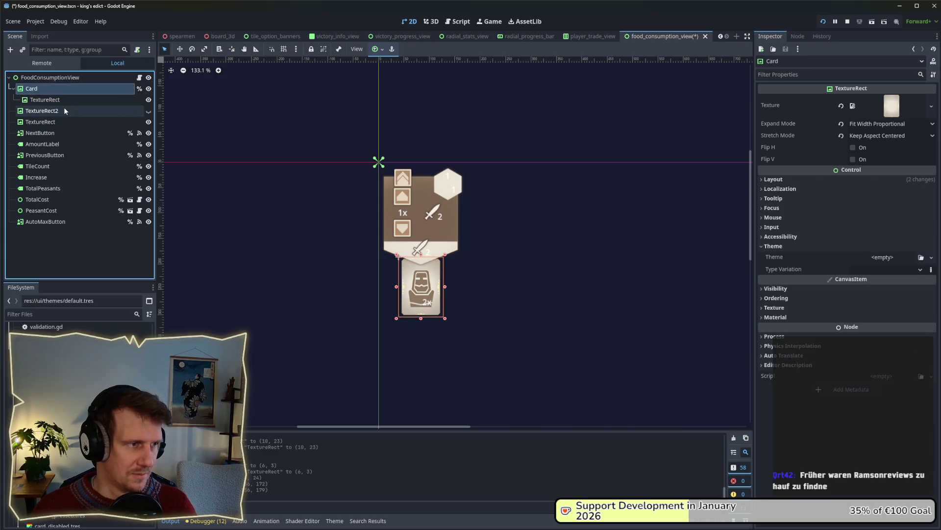
pyautogui.scroll(5, 404, 324)
pyautogui.scroll(7, 404, 328)
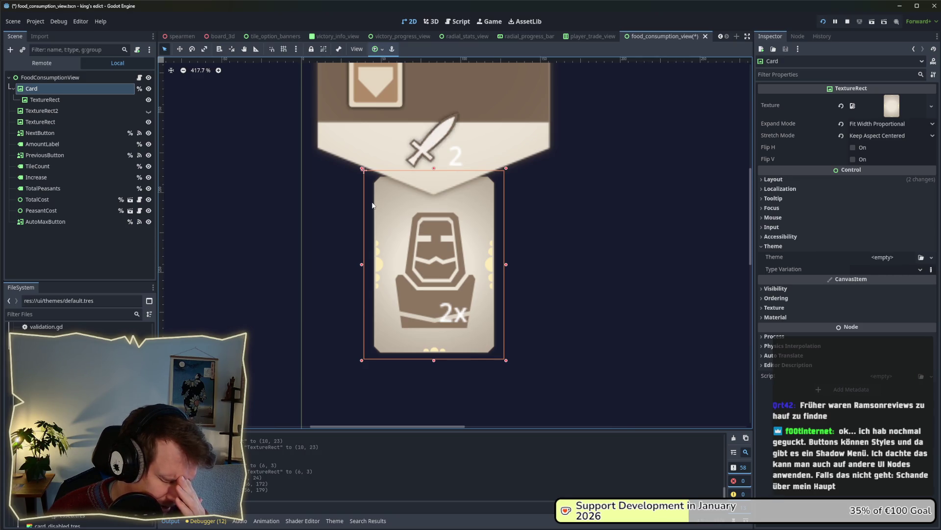
pyautogui.scroll(-5, 373, 205)
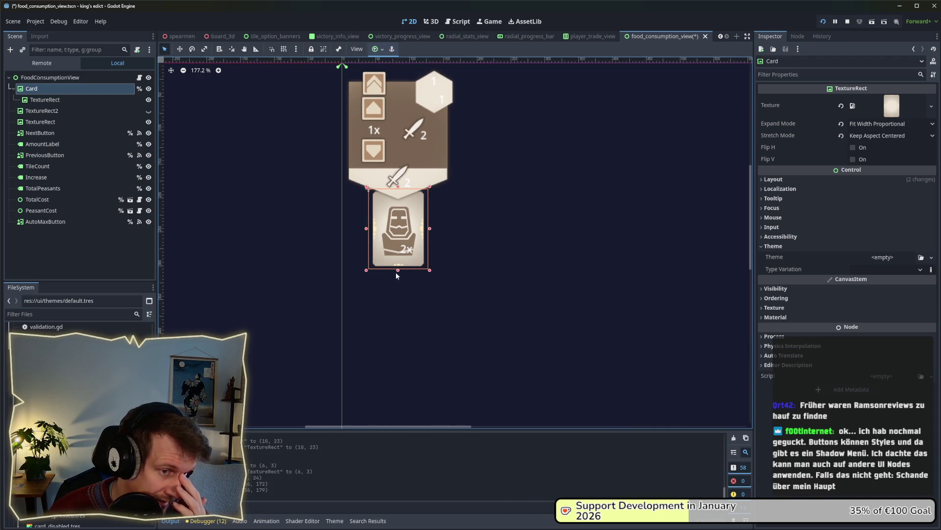
pyautogui.scroll(1, 460, 192)
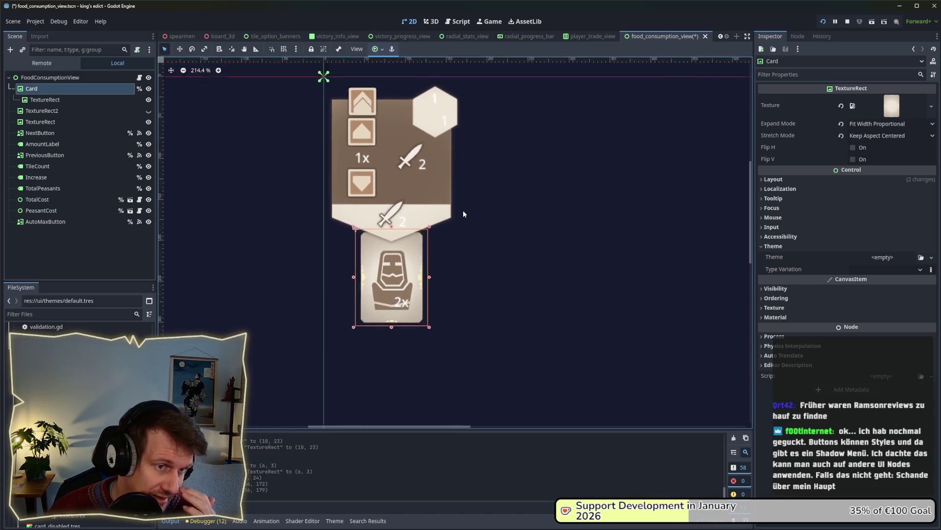
pyautogui.scroll(3, 463, 213)
pyautogui.scroll(-2, 444, 206)
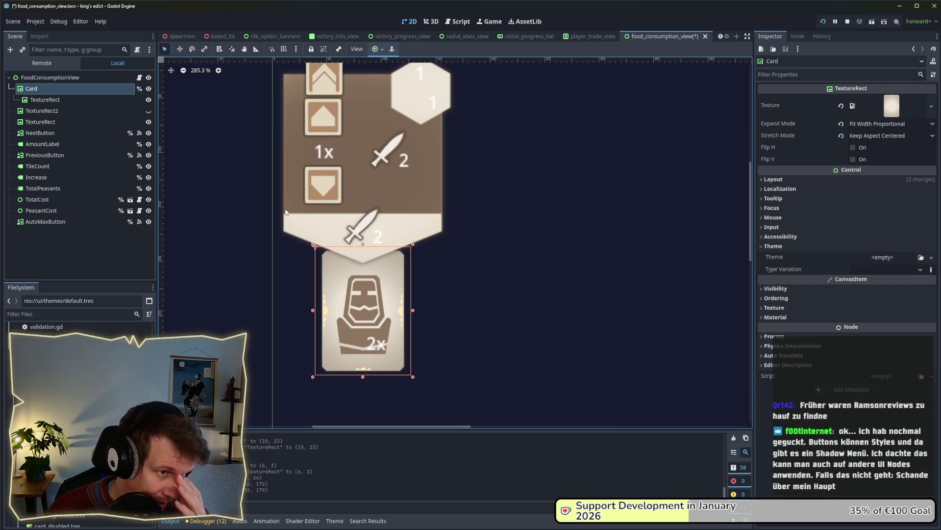
pyautogui.scroll(-2, 284, 211)
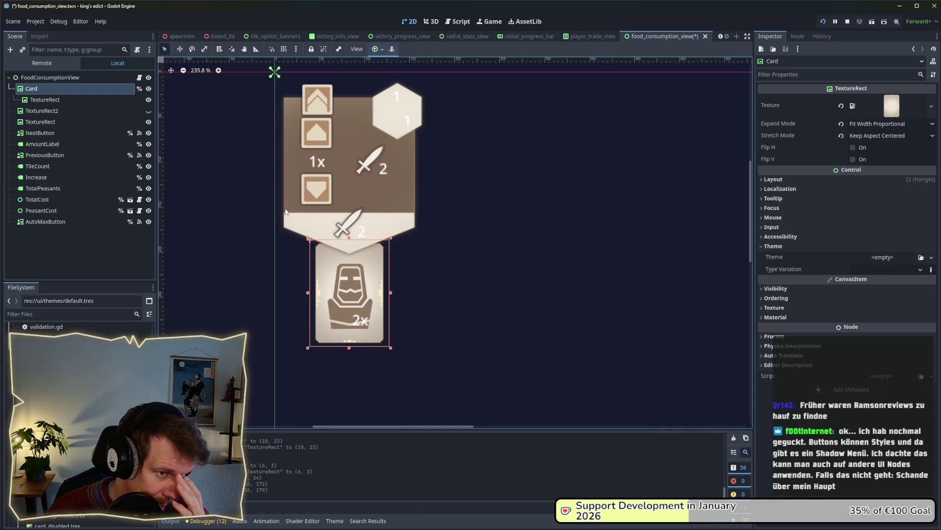
# - Switch to the running King's Edict debug window and try the wheat food card
pyautogui.hotkey('alt', 'Tab')
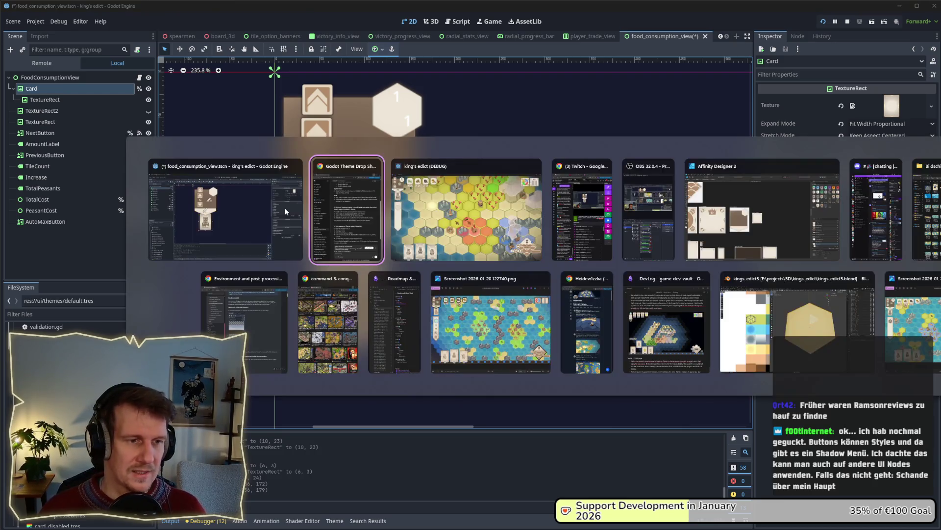
pyautogui.hotkey('alt', 'Tab')
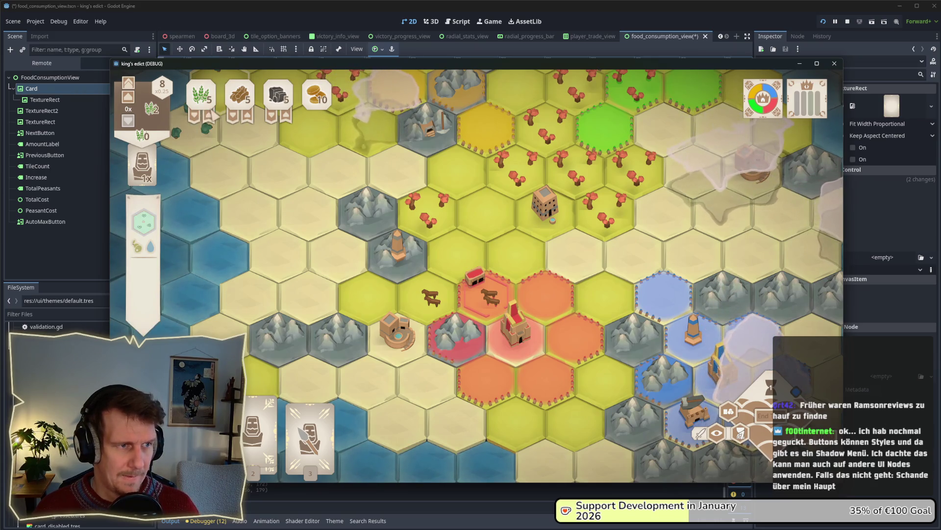
pyautogui.click(212, 116)
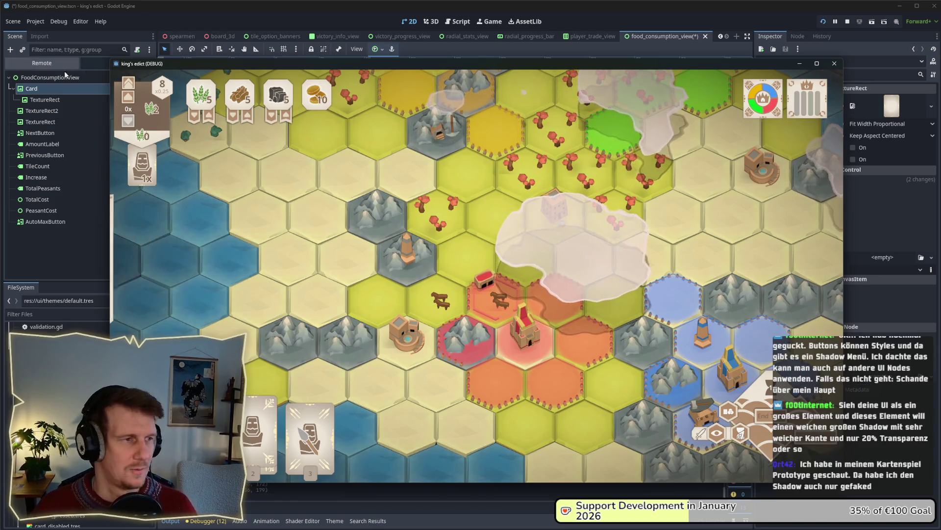
# - Go through the editor's scene tabs to reach player_trade_view
pyautogui.click(416, 38)
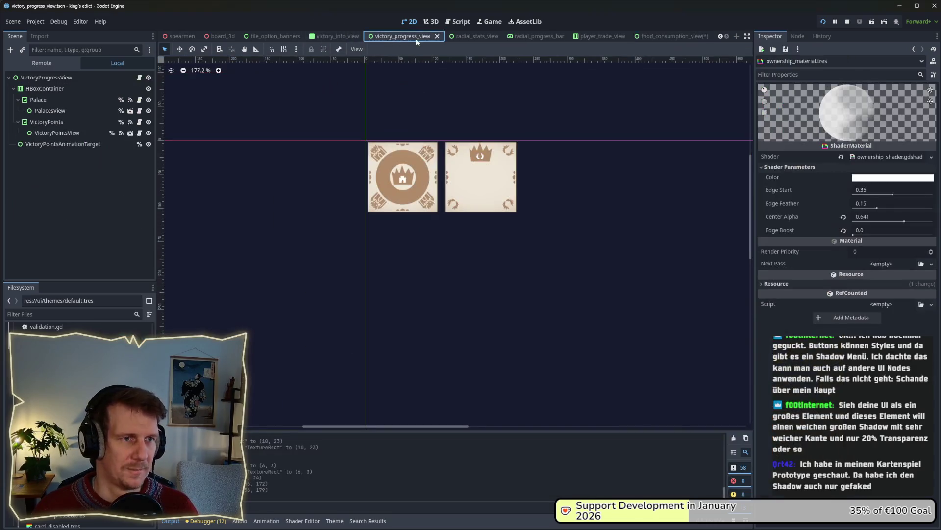
pyautogui.click(455, 39)
pyautogui.click(511, 39)
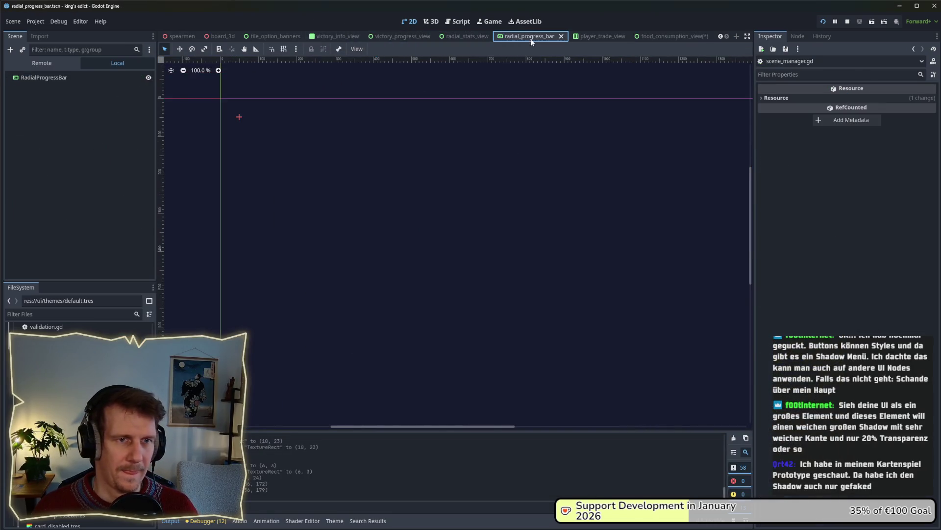
pyautogui.click(584, 39)
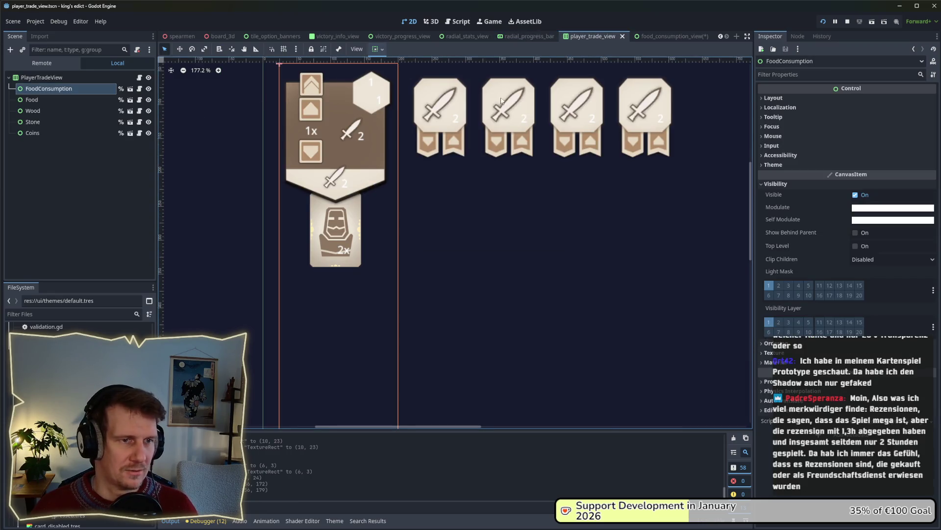
# - Open the Food instance's player_resource_view scene and select its IconBackground node
pyautogui.click(58, 101)
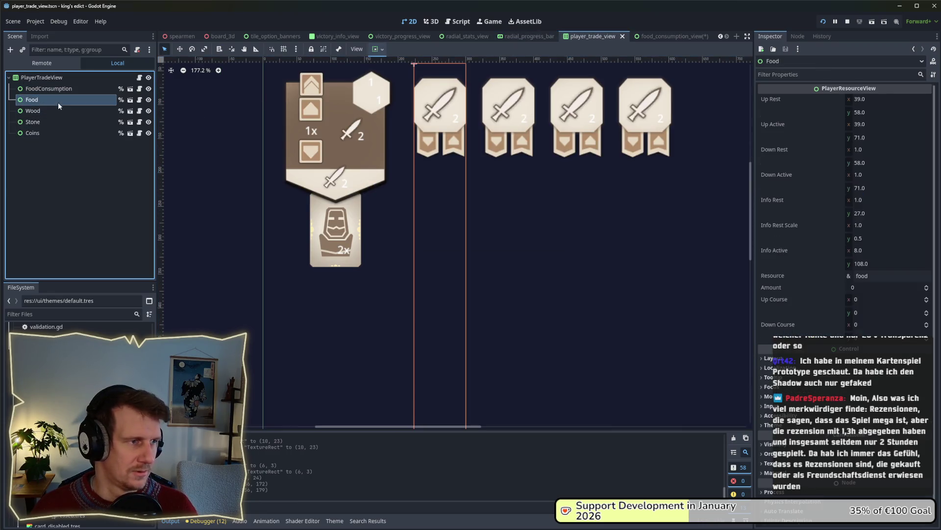
pyautogui.click(130, 100)
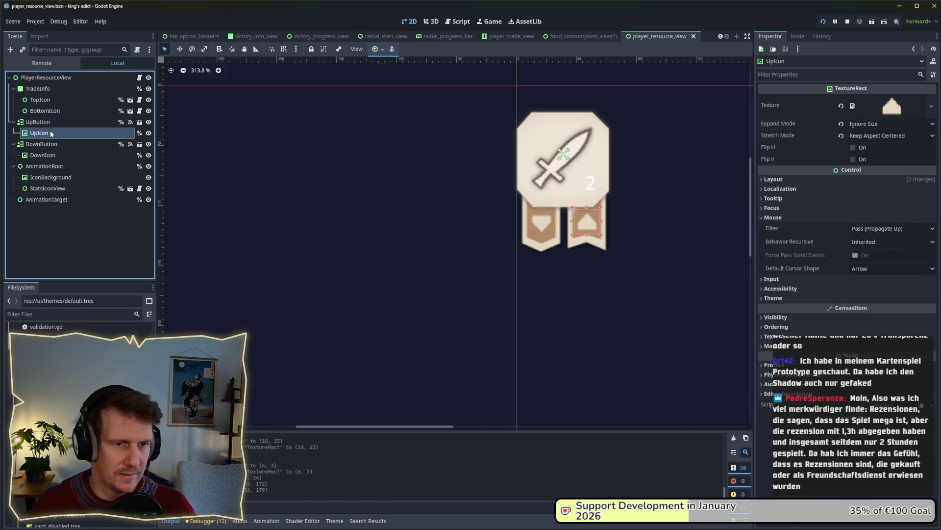
pyautogui.click(44, 122)
pyautogui.click(44, 90)
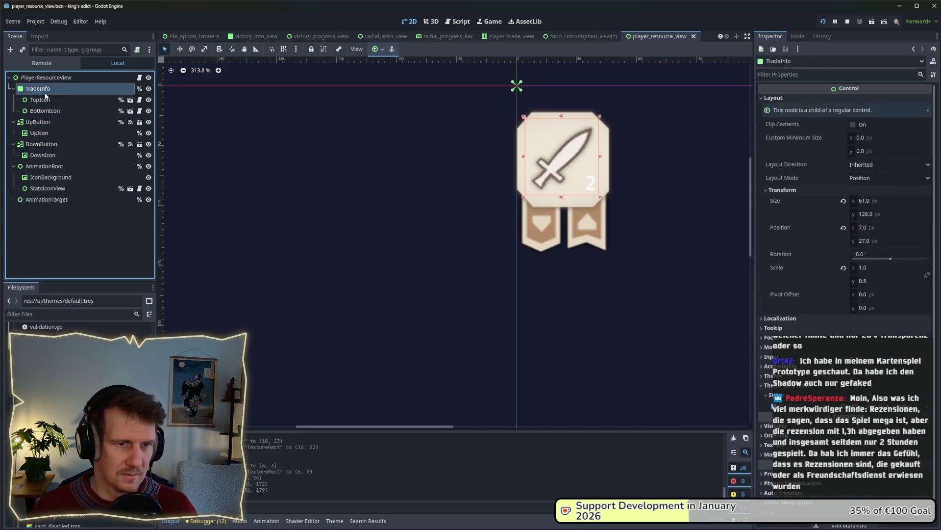
pyautogui.click(42, 100)
pyautogui.click(51, 111)
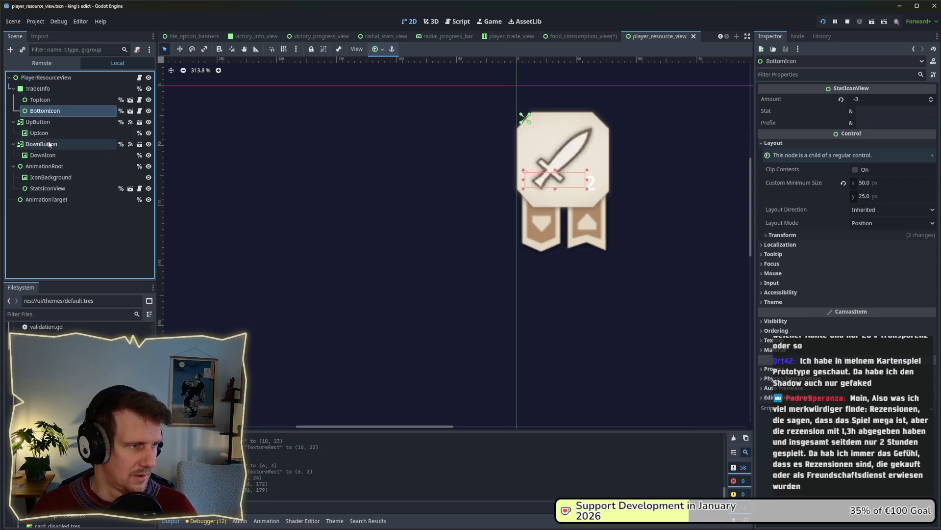
pyautogui.click(44, 166)
pyautogui.click(46, 179)
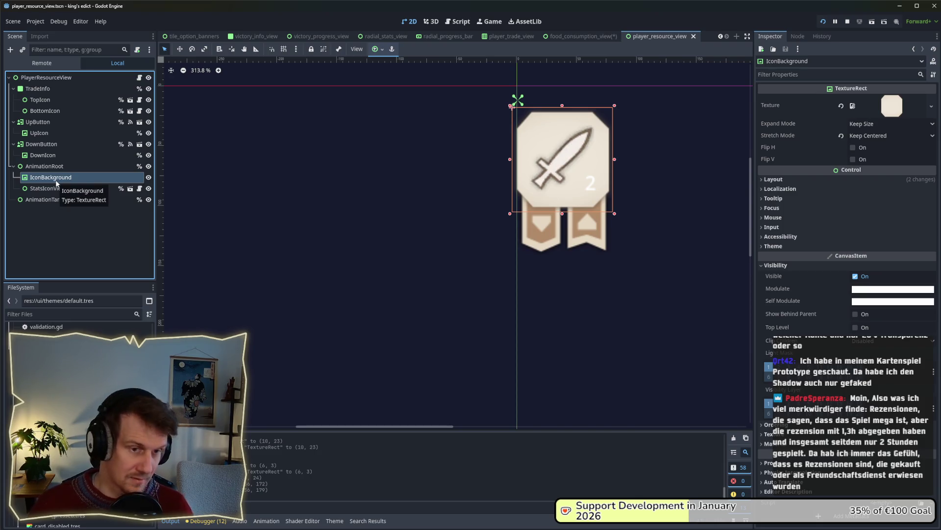
# - Duplicate IconBackground and rename the copy to Shadow
pyautogui.hotkey('ctrl', 'd')
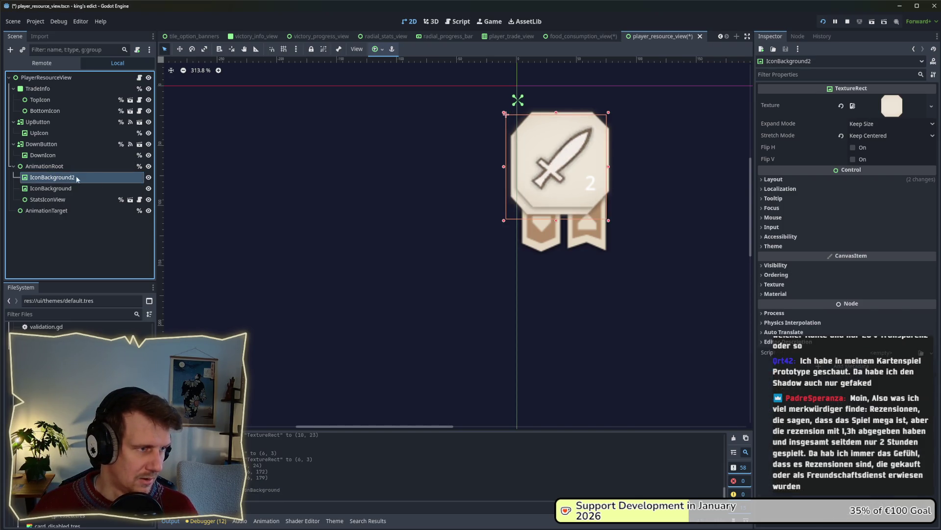
pyautogui.press('F2')
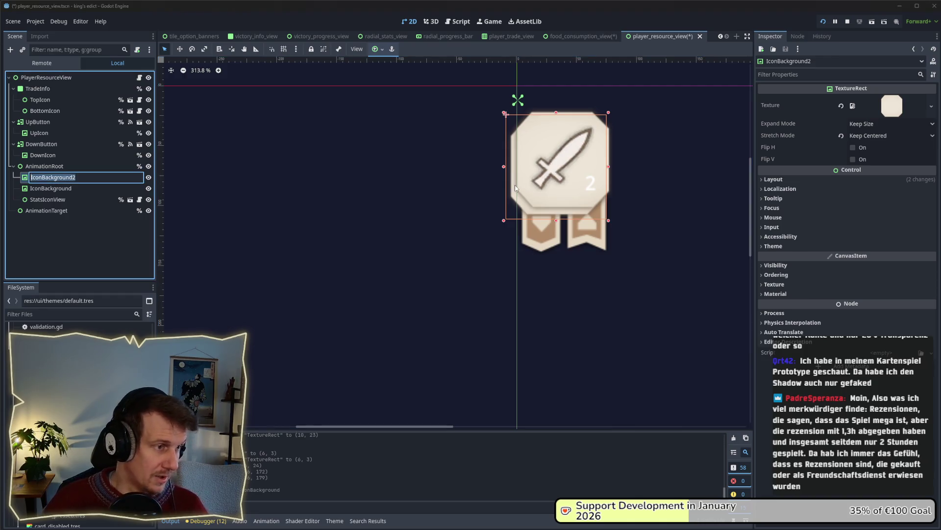
pyautogui.write('Shadow')
pyautogui.press('Return')
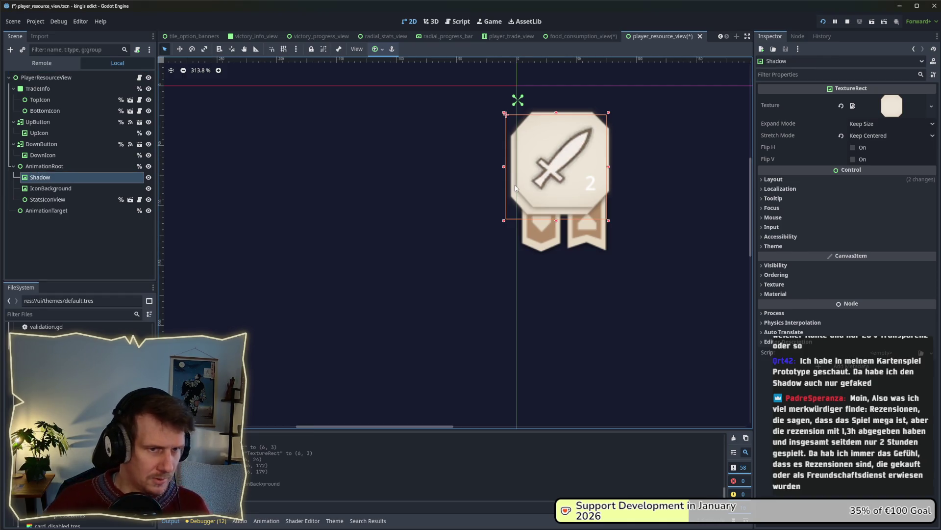
# - Offset the Shadow texture a few pixels from the icon background
pyautogui.click(516, 209)
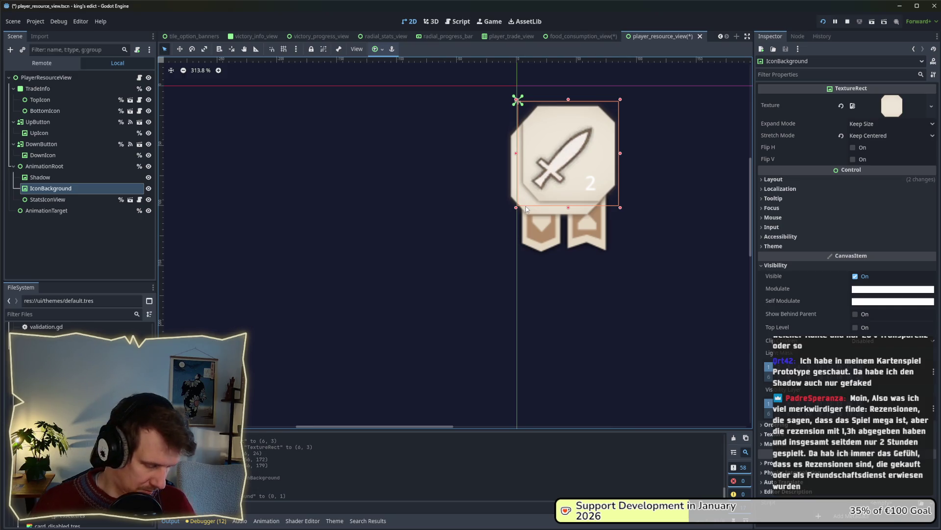
pyautogui.click(44, 177)
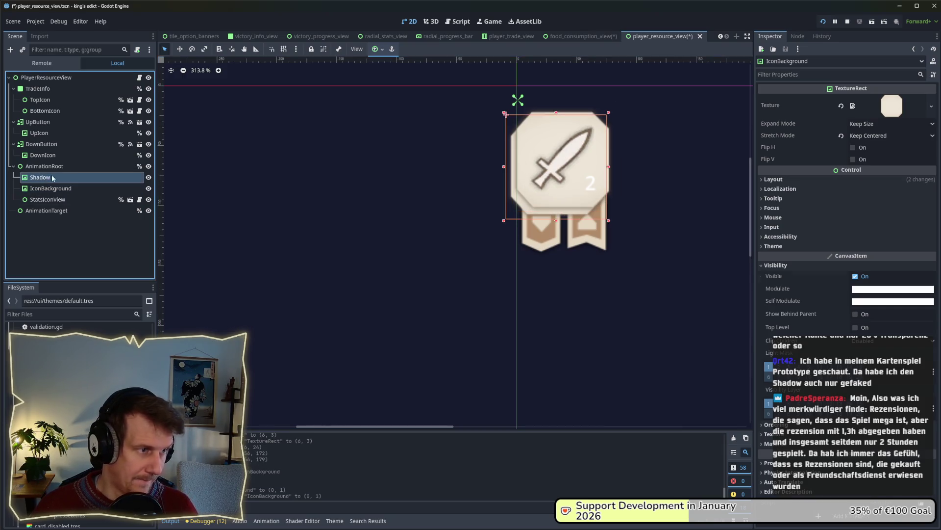
pyautogui.click(180, 49)
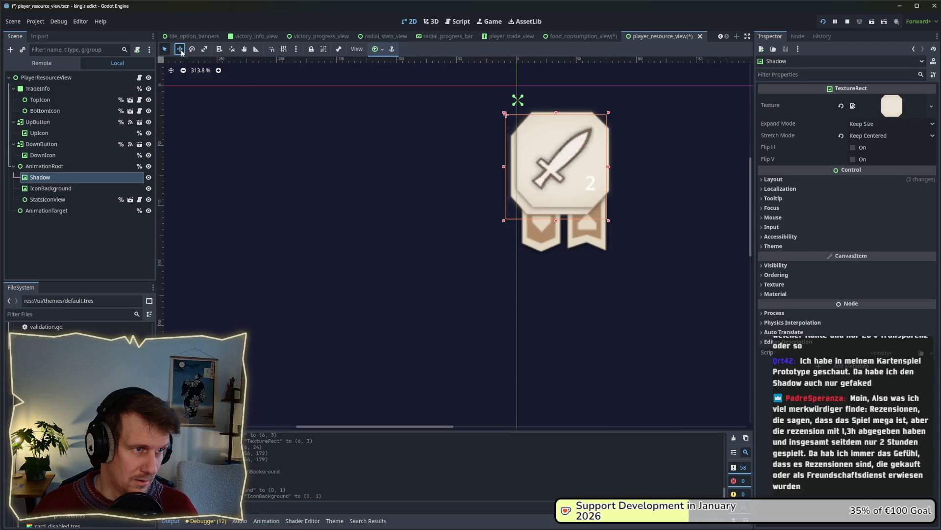
pyautogui.moveTo(545, 205); pyautogui.dragTo(545, 200)
pyautogui.press('Right')
pyautogui.press('Right')
pyautogui.press('Right')
pyautogui.press('Up')
pyautogui.press('Up')
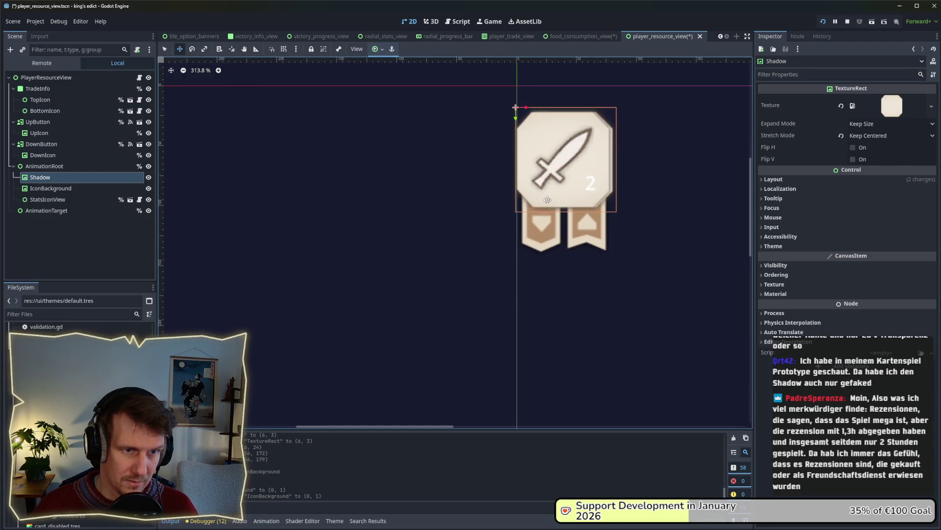
pyautogui.press('Down')
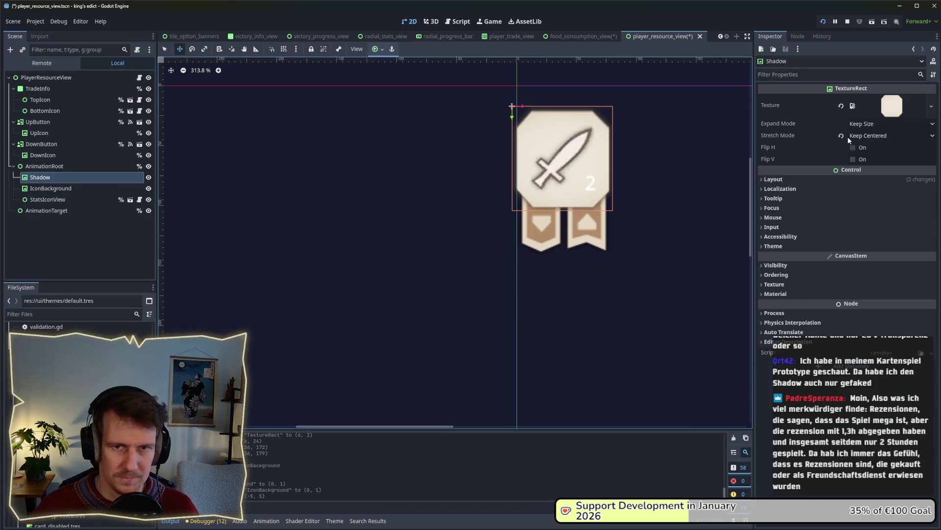
# - Set the Shadow's Modulate to black 000000 with alpha 198
pyautogui.click(780, 265)
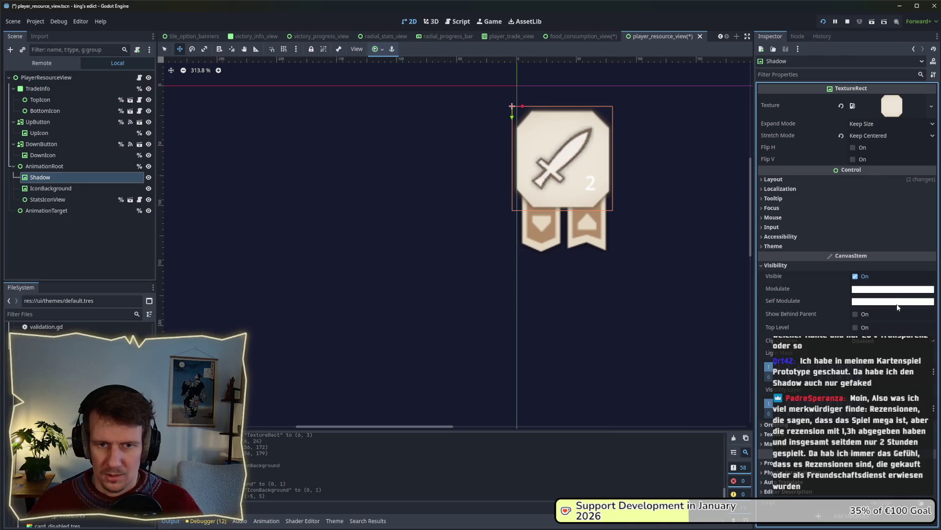
pyautogui.click(892, 289)
pyautogui.write('000000')
pyautogui.press('Return')
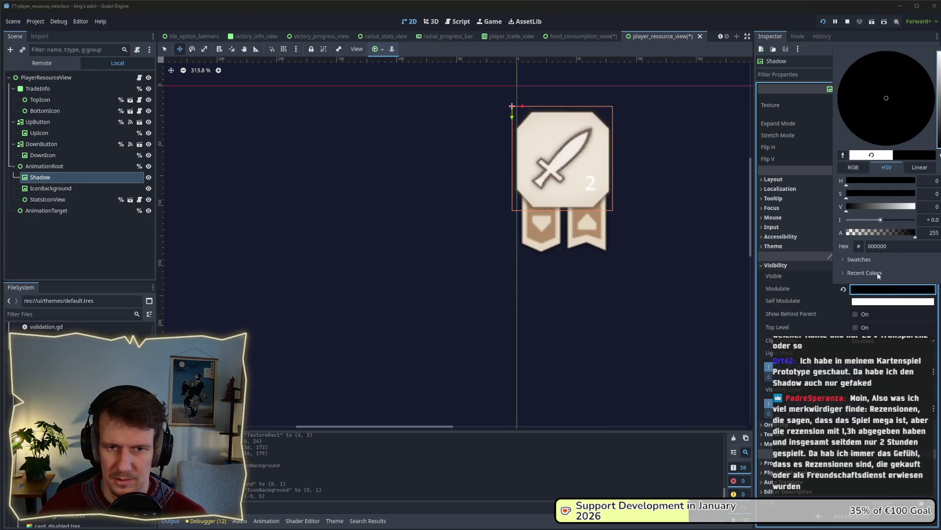
pyautogui.moveTo(909, 233); pyautogui.dragTo(900, 234)
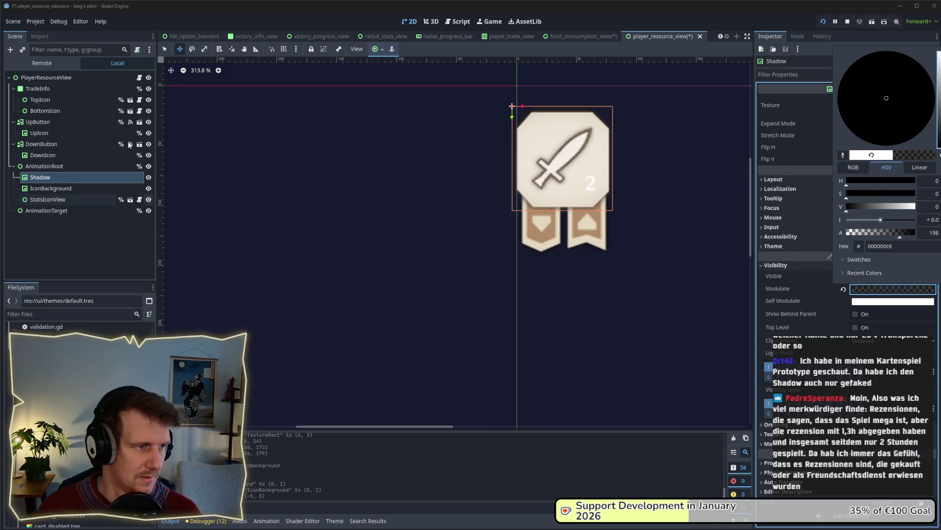
pyautogui.click(555, 156)
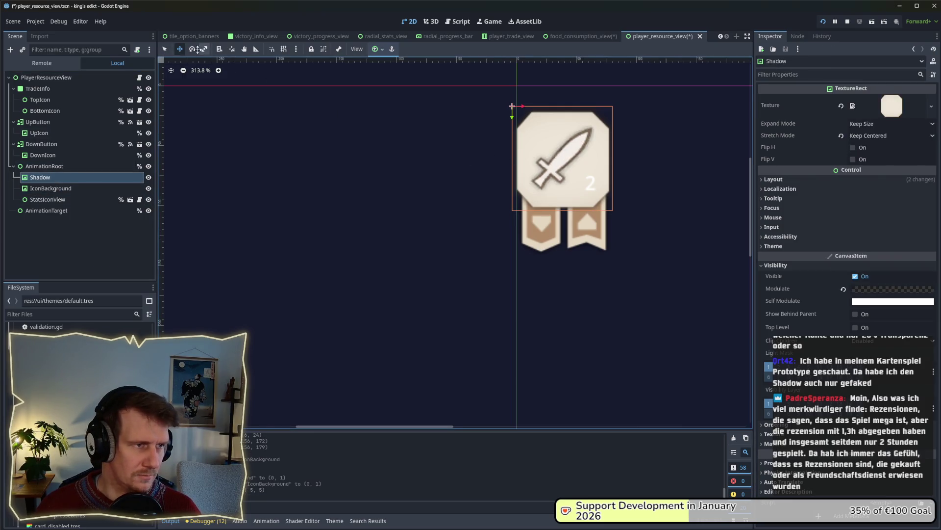
# - Enlarge the Shadow slightly, shift it about 12 px left, and save the scene
pyautogui.moveTo(562, 171); pyautogui.dragTo(571, 178)
pyautogui.press('q')
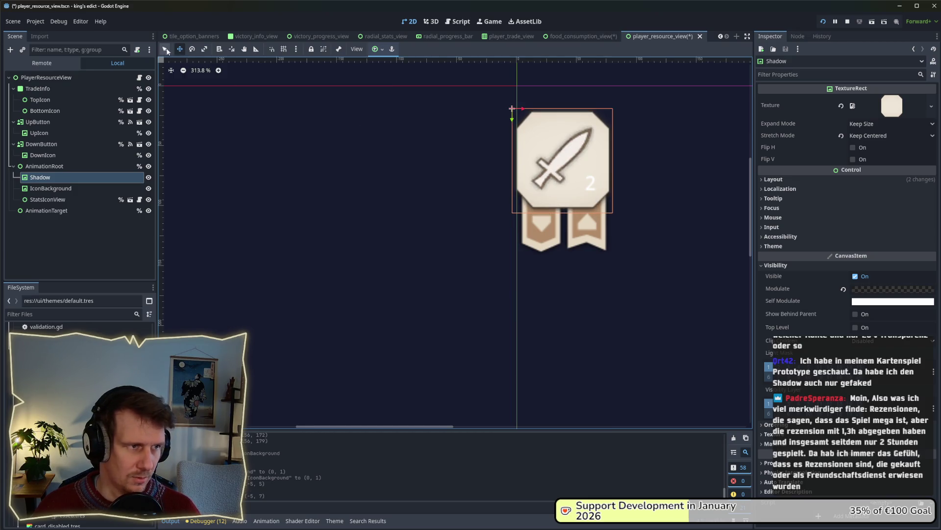
pyautogui.click(581, 194)
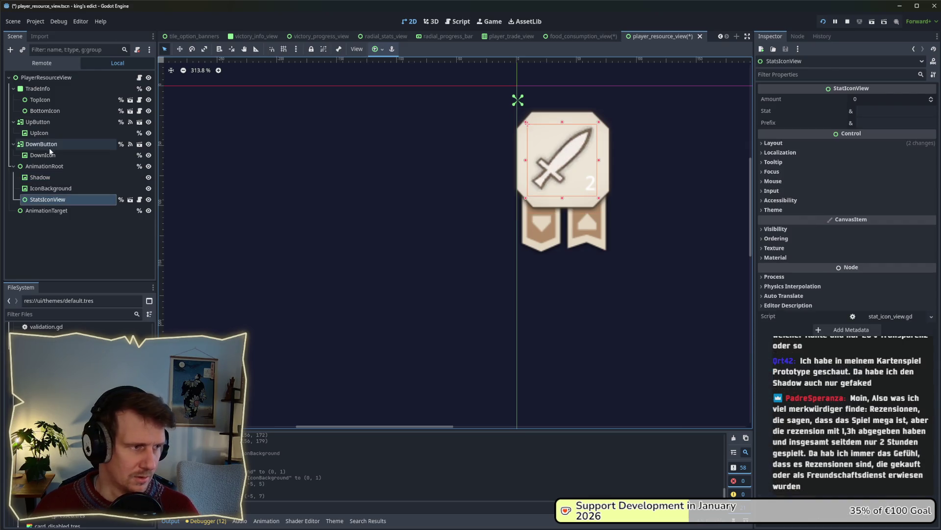
pyautogui.click(42, 177)
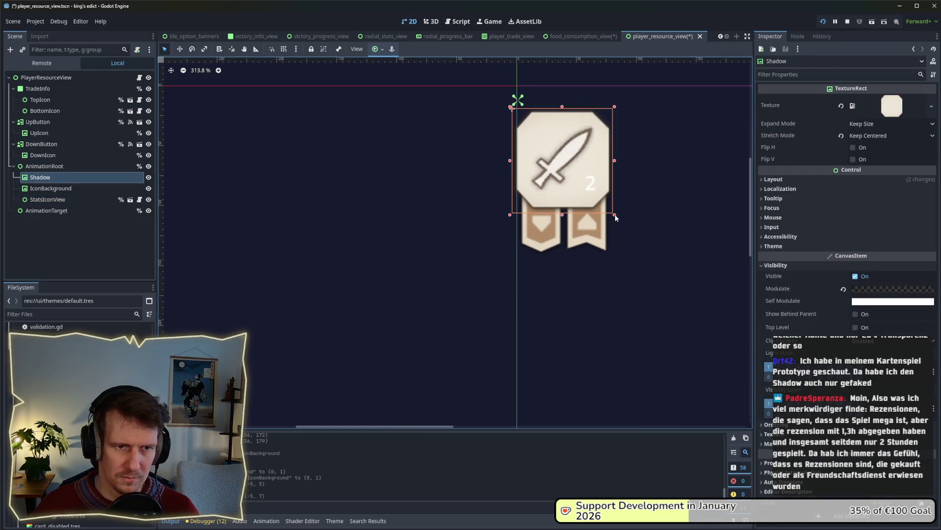
pyautogui.moveTo(615, 215); pyautogui.dragTo(619, 219)
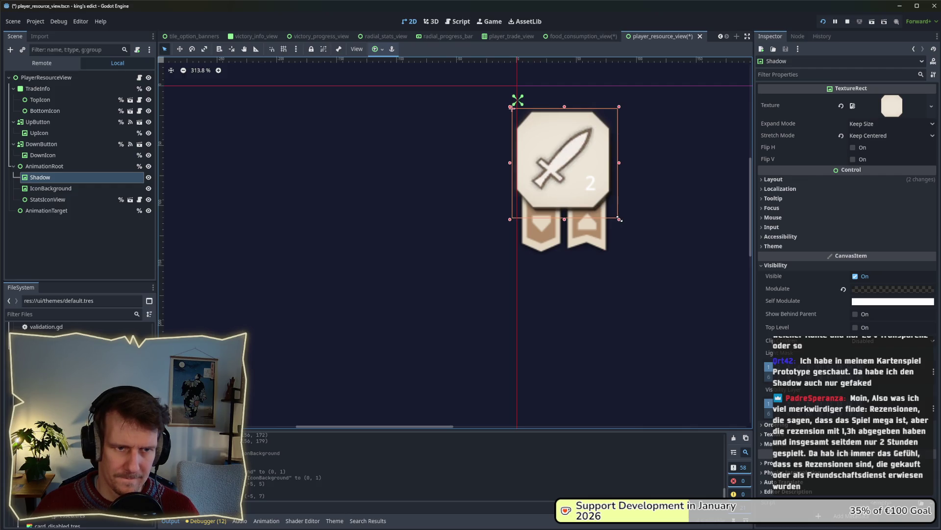
pyautogui.click(180, 49)
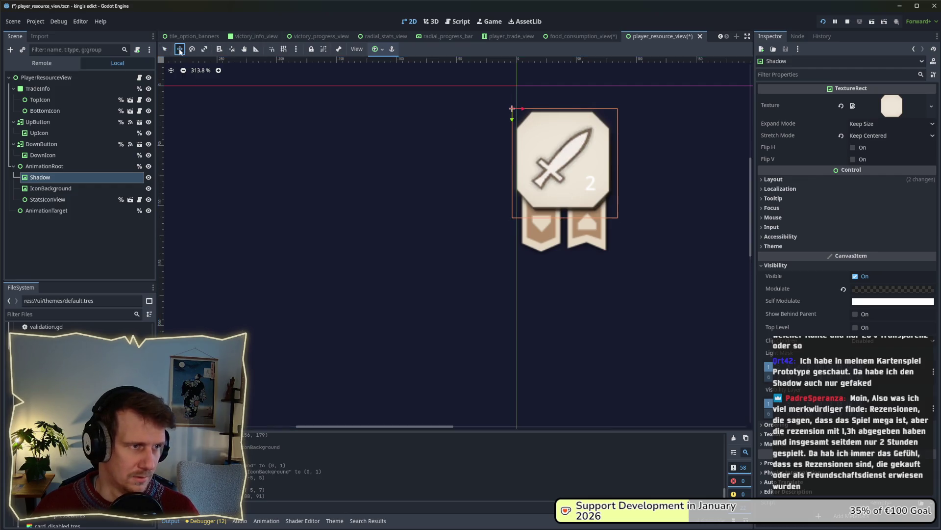
pyautogui.moveTo(574, 205); pyautogui.dragTo(570, 205)
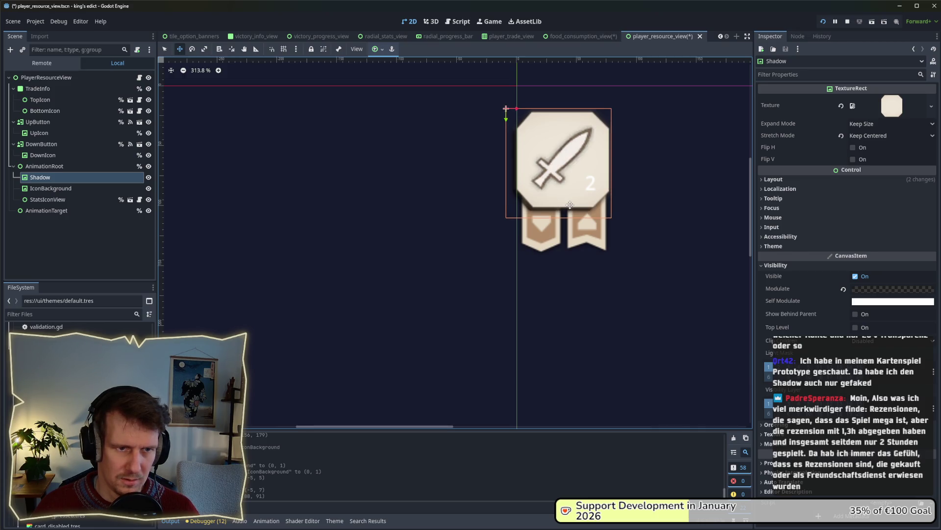
pyautogui.moveTo(570, 205); pyautogui.dragTo(571, 204)
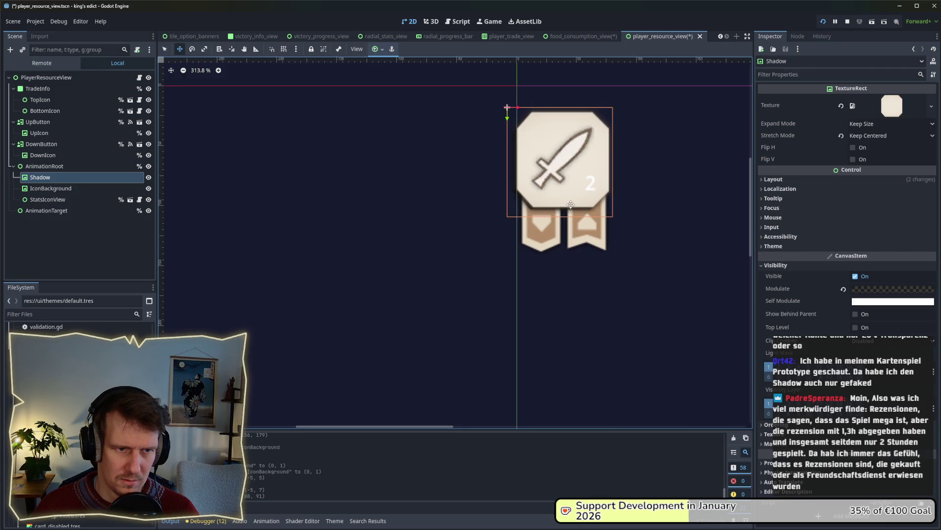
pyautogui.hotkey('ctrl', 's')
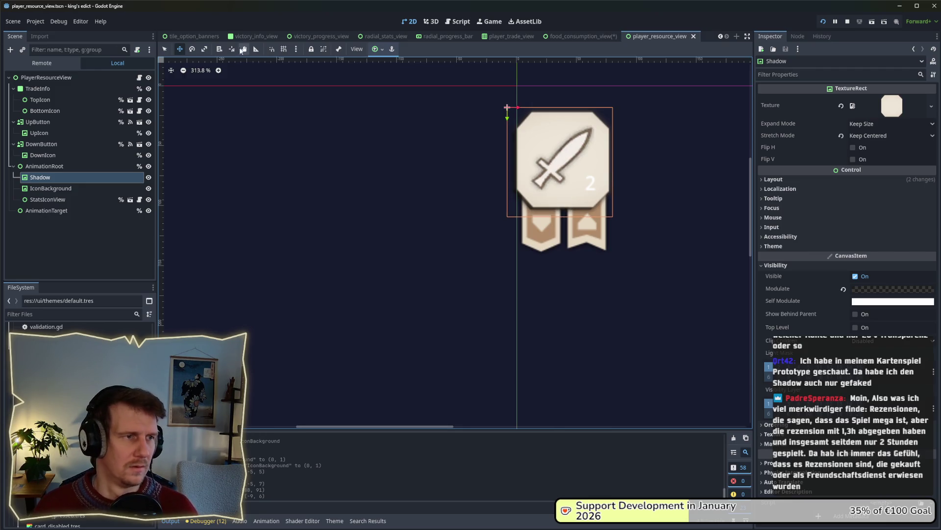
# - Stop the running game and rerun the project
pyautogui.hotkey('alt', 'Tab')
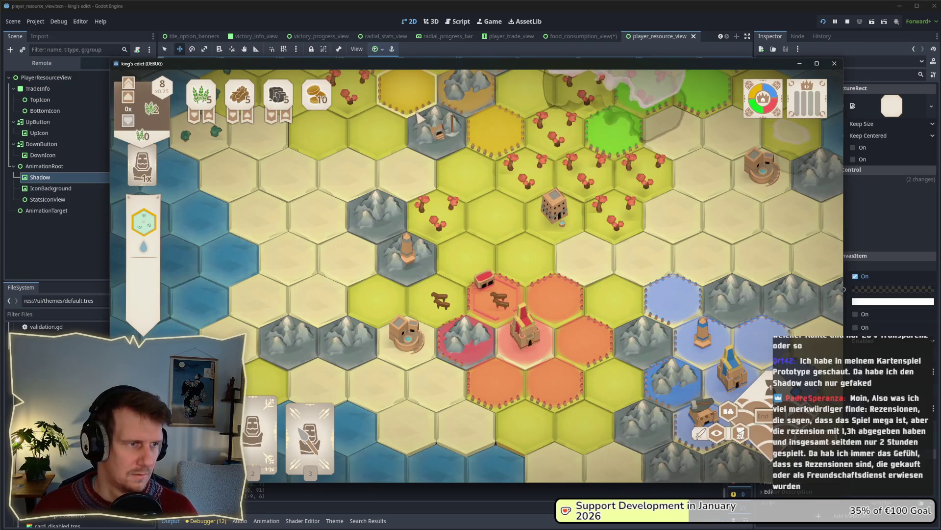
pyautogui.hotkey('alt', 'Tab')
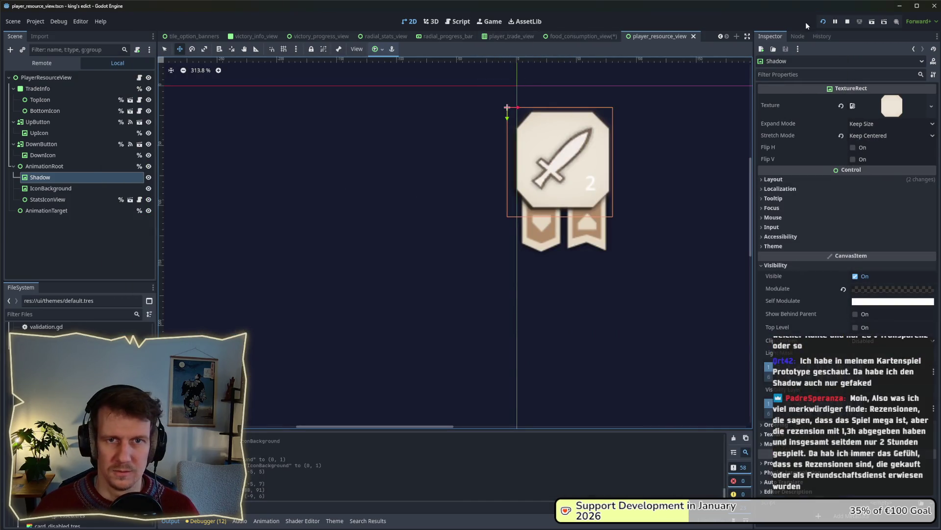
pyautogui.click(847, 22)
pyautogui.click(822, 22)
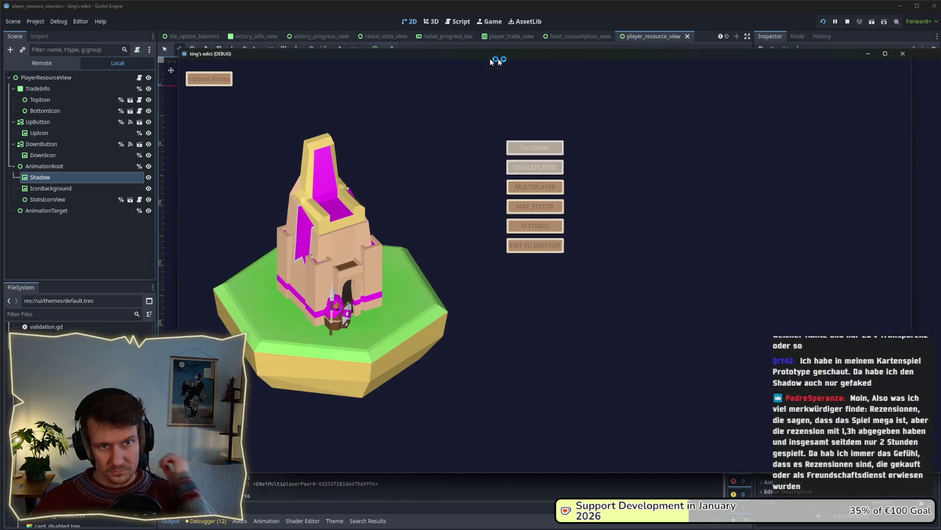
# - Open a lobby, start a match on Small Islands 2.map, and inspect the UI
pyautogui.click(649, 187)
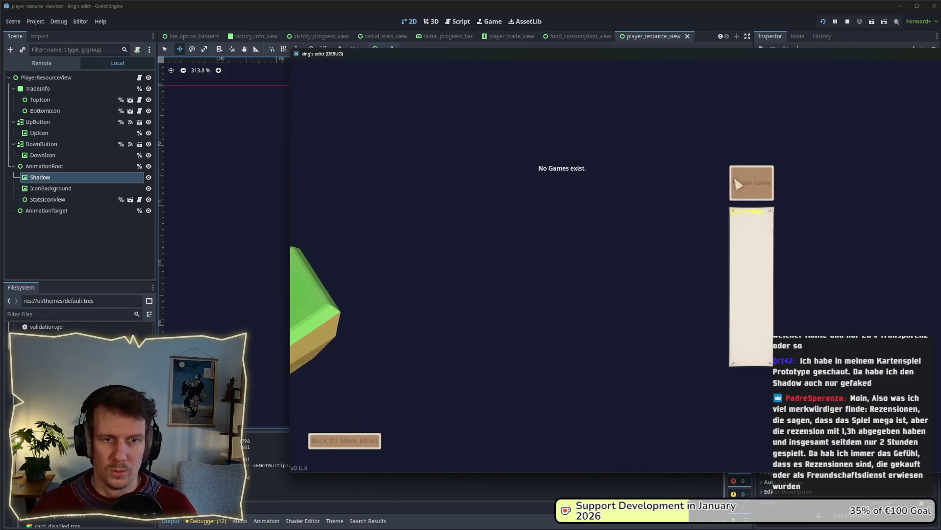
pyautogui.click(753, 102)
pyautogui.click(780, 190)
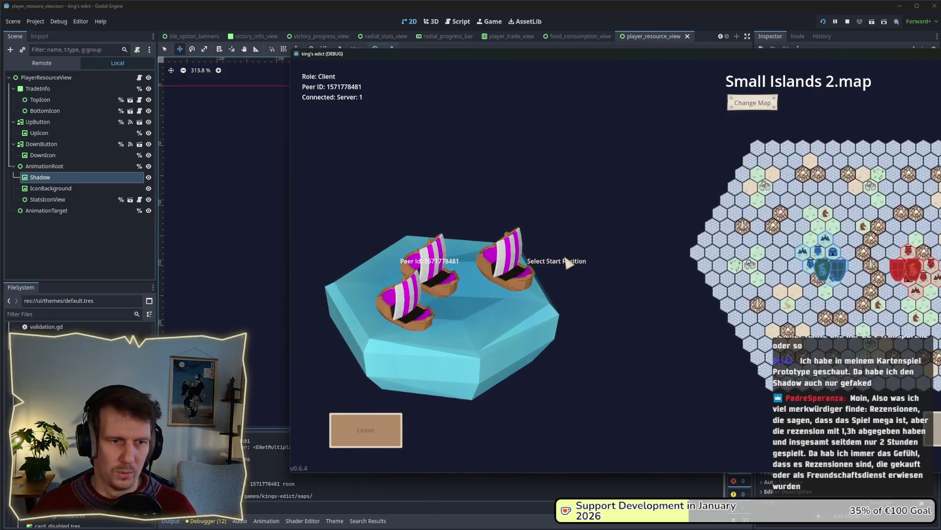
pyautogui.click(893, 228)
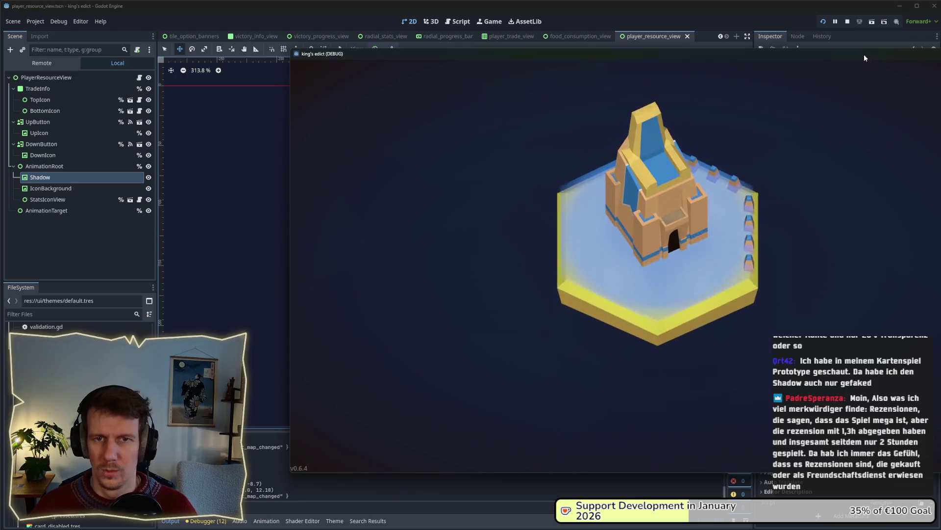
pyautogui.moveTo(864, 54); pyautogui.dragTo(711, 55)
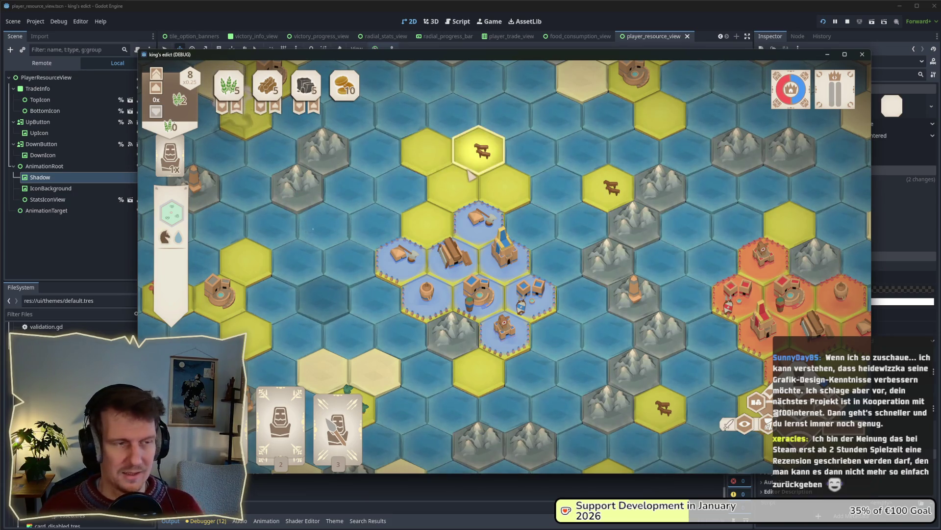
pyautogui.moveTo(300, 110)
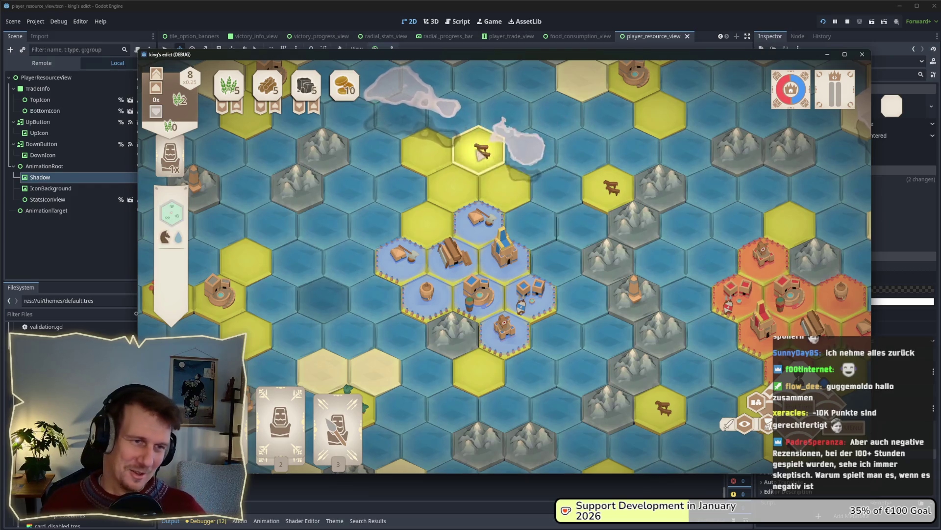
pyautogui.scroll(-2, 497, 210)
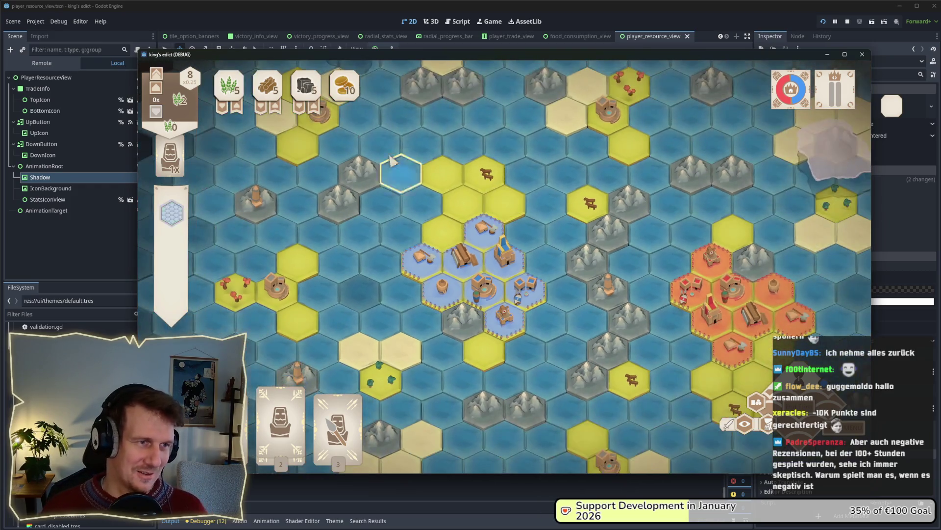
pyautogui.scroll(1, 367, 188)
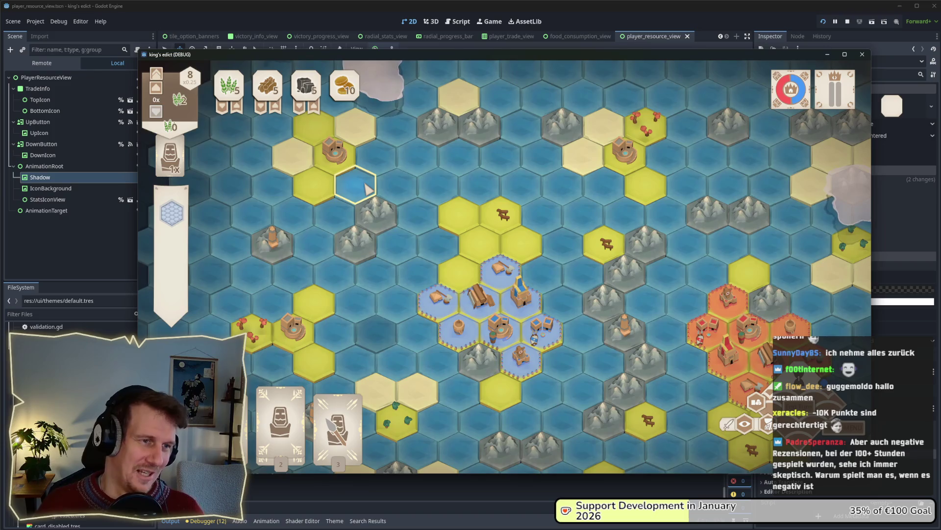
pyautogui.moveTo(368, 188)
pyautogui.mouseDown()
pyautogui.moveTo(372, 199)
pyautogui.moveTo(361, 172)
pyautogui.mouseUp()
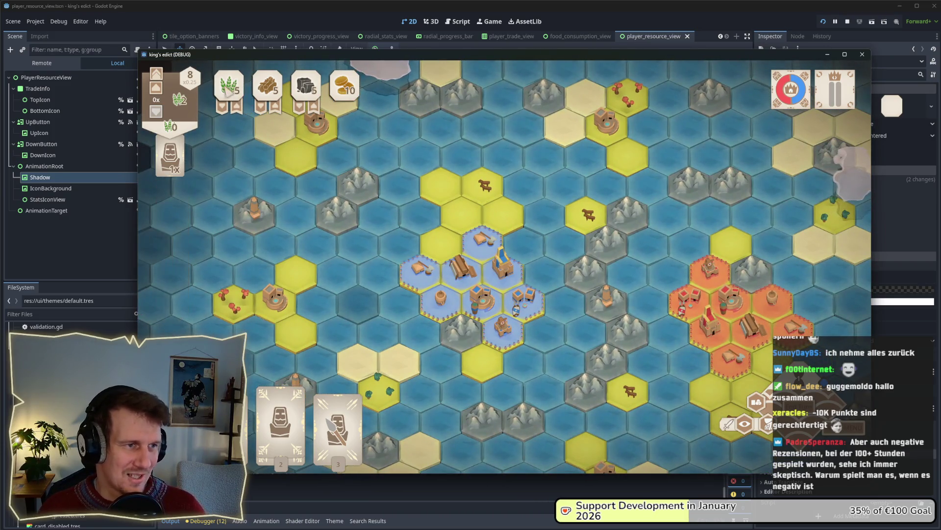
pyautogui.moveTo(228, 98)
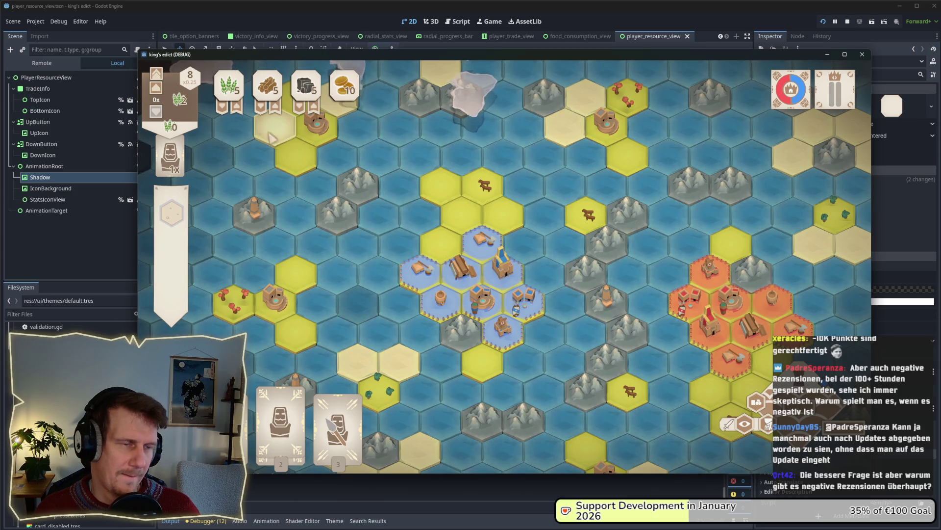
pyautogui.hotkey('alt', 'Tab')
# - Move Shadow directly under PlayerResourceView above UpButton, save, and return to the game
pyautogui.click(417, 219)
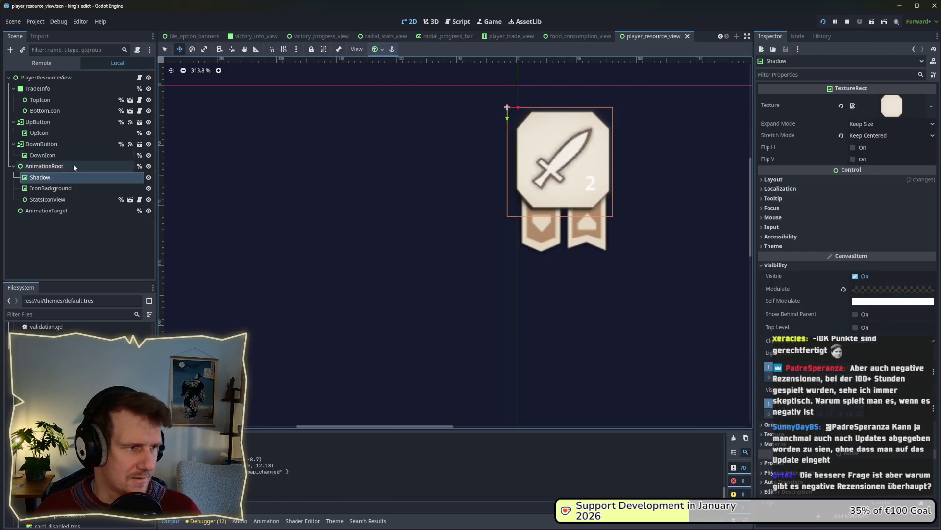
pyautogui.click(49, 178)
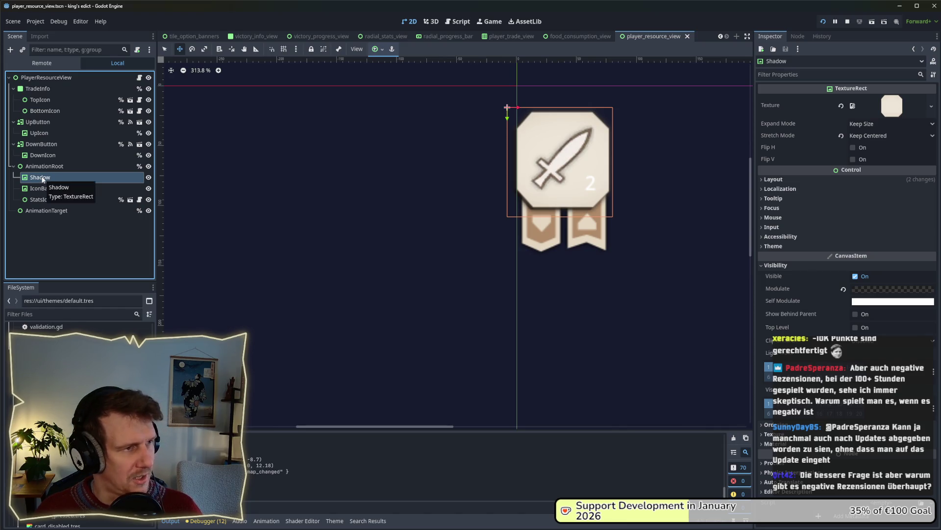
pyautogui.moveTo(43, 180); pyautogui.dragTo(42, 88)
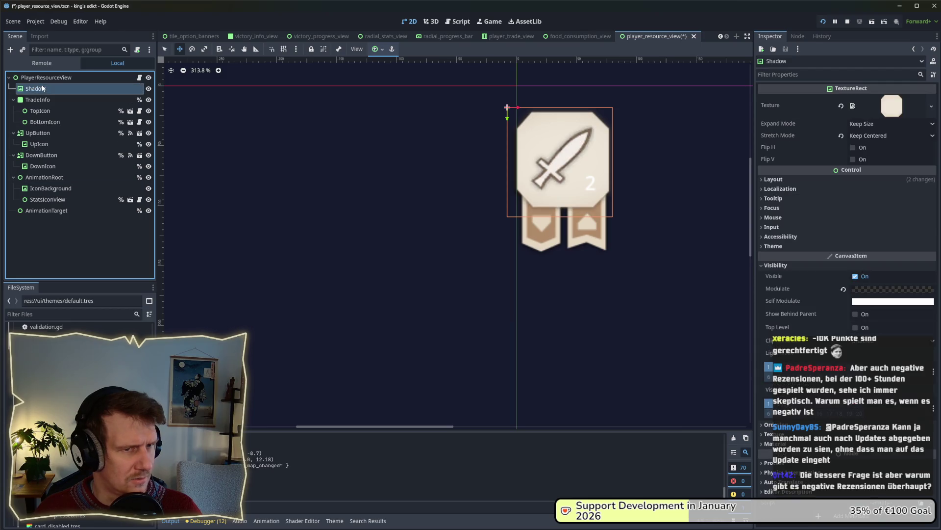
pyautogui.hotkey('ctrl', 'z')
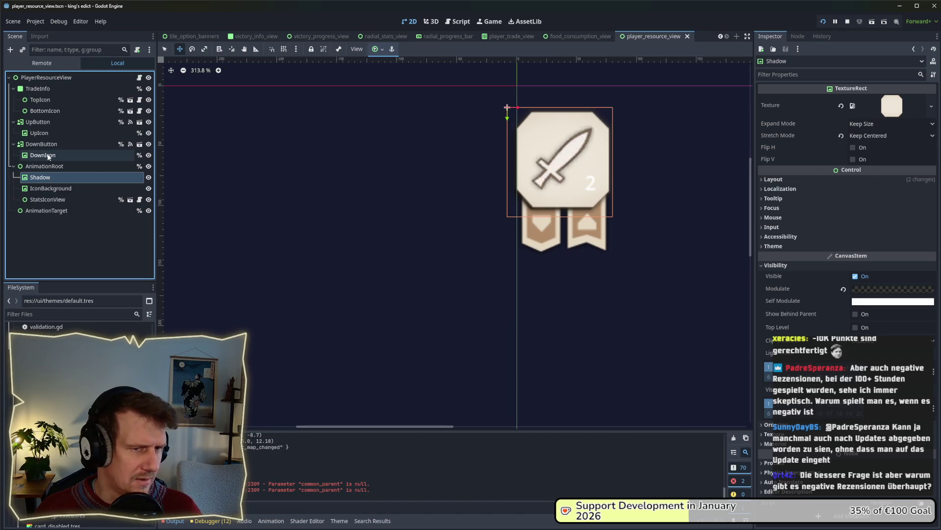
pyautogui.click(43, 156)
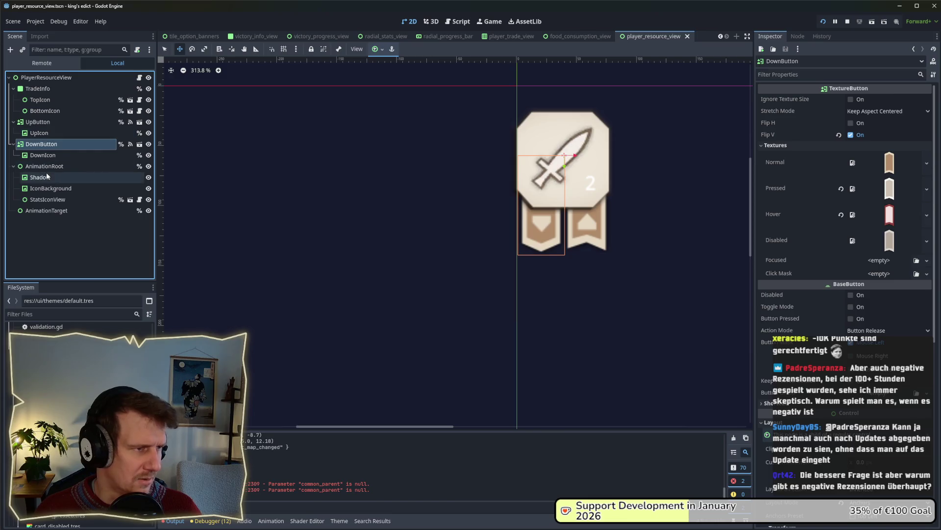
pyautogui.moveTo(46, 175); pyautogui.dragTo(38, 118)
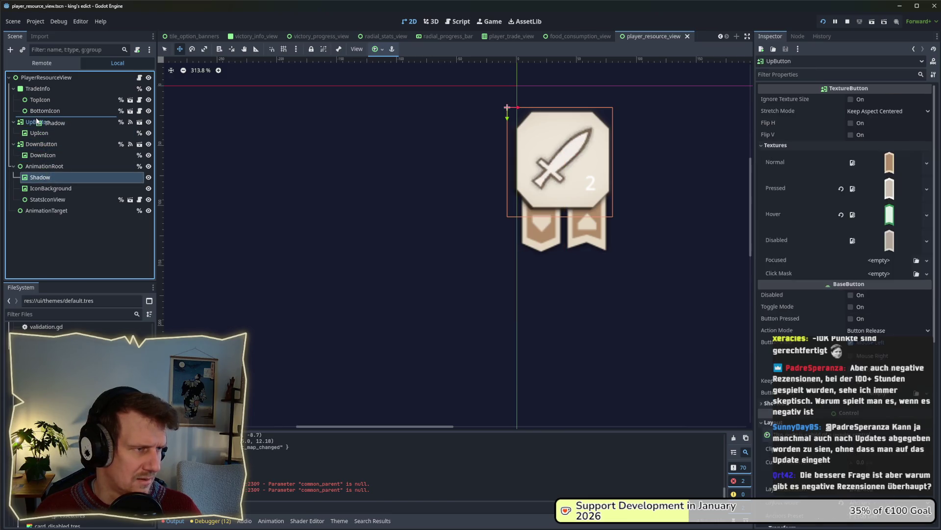
pyautogui.hotkey('ctrl', 's')
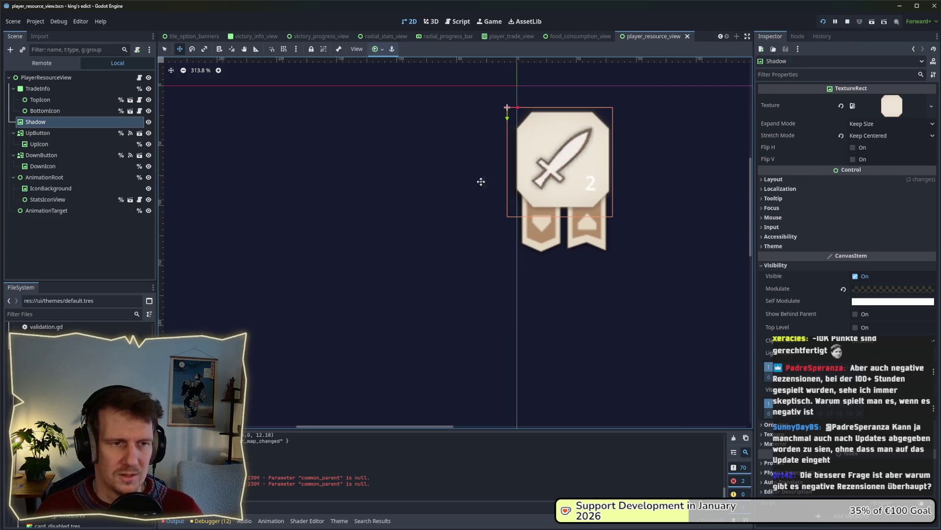
pyautogui.hotkey('alt', 'Tab')
pyautogui.hotkey('alt', 'Tab')
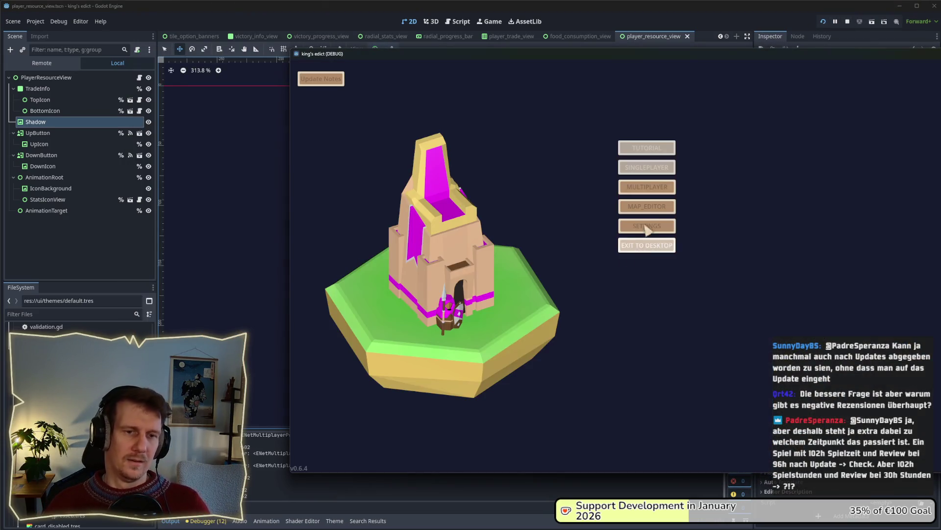
# - Open the lobby from the main menu and choose the Small Islands 2 map
pyautogui.click(649, 186)
pyautogui.click(742, 104)
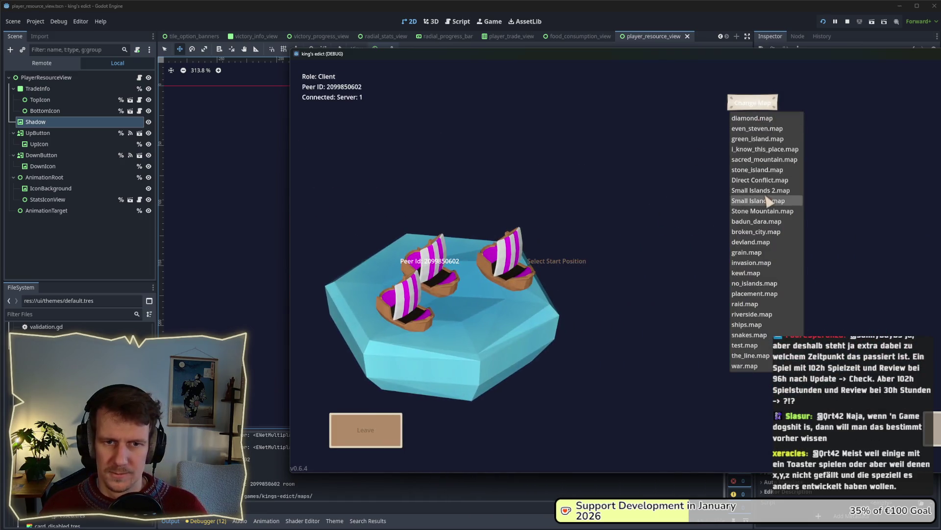
pyautogui.click(760, 190)
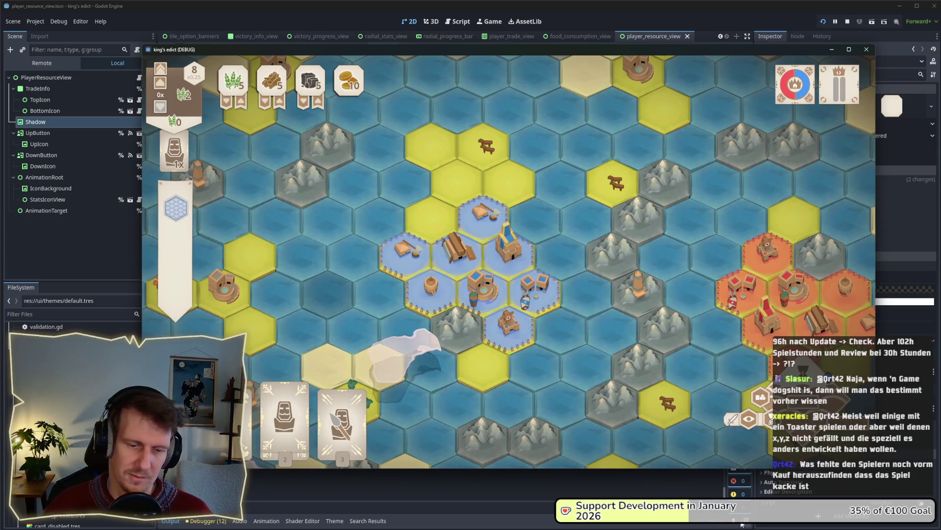
# - Launch Steam through the system search
pyautogui.moveTo(716, 527)
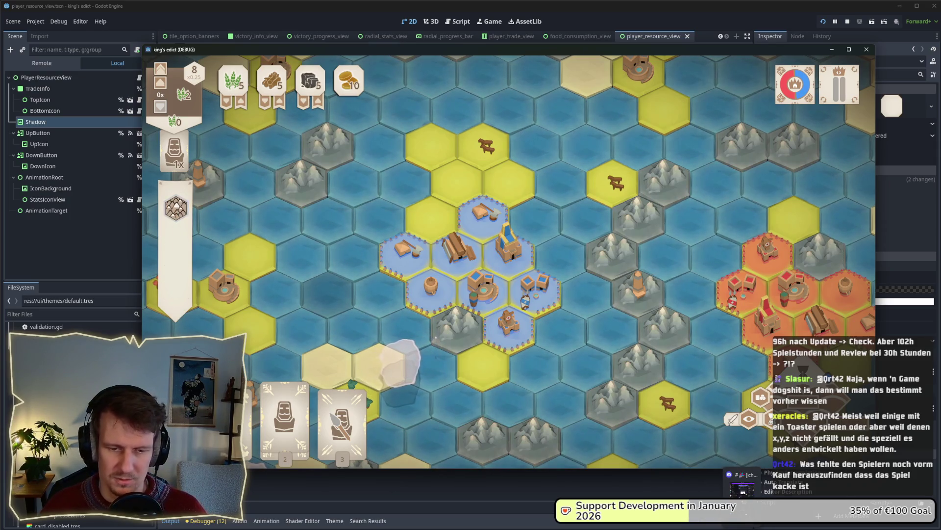
pyautogui.moveTo(675, 525)
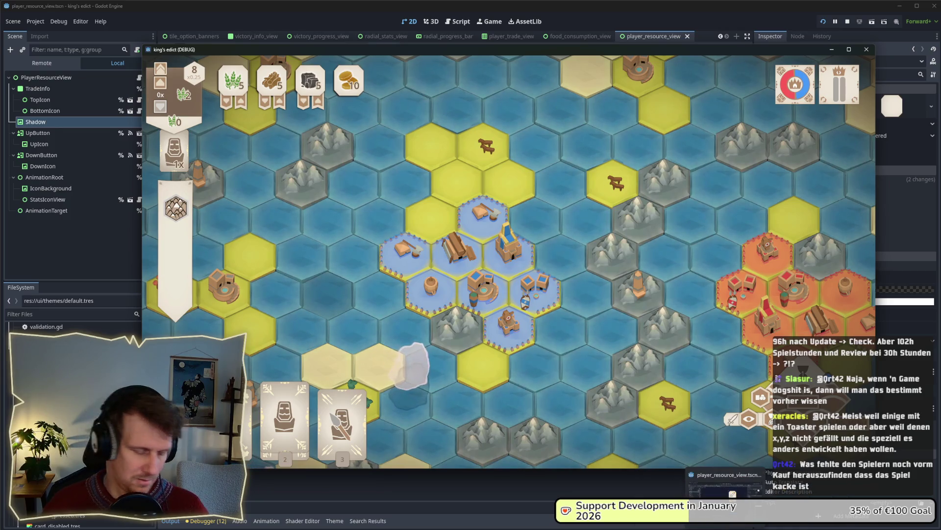
pyautogui.press('super')
pyautogui.write('steam')
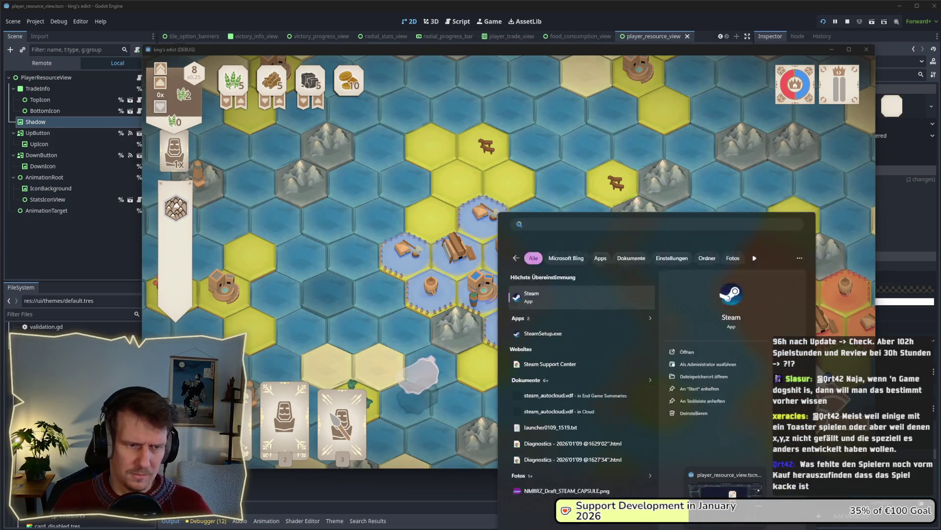
pyautogui.press('Return')
# - Go to Profile from the account-name menu and scroll through recent activity
pyautogui.moveTo(341, 24)
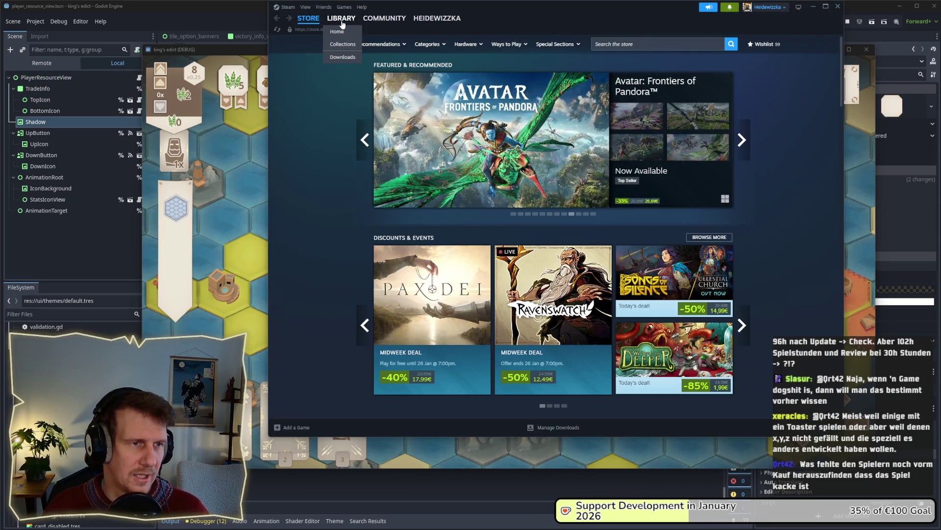
pyautogui.moveTo(312, 23)
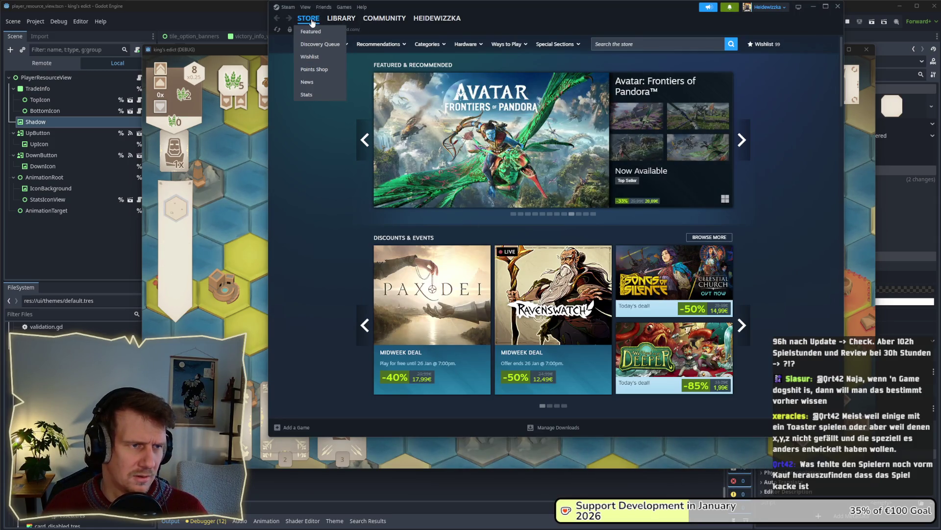
pyautogui.moveTo(434, 24)
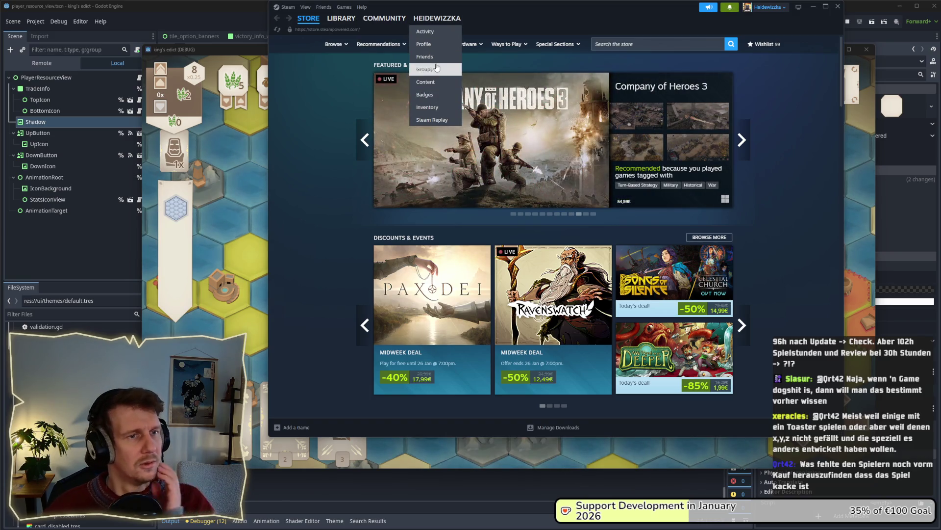
pyautogui.click(433, 24)
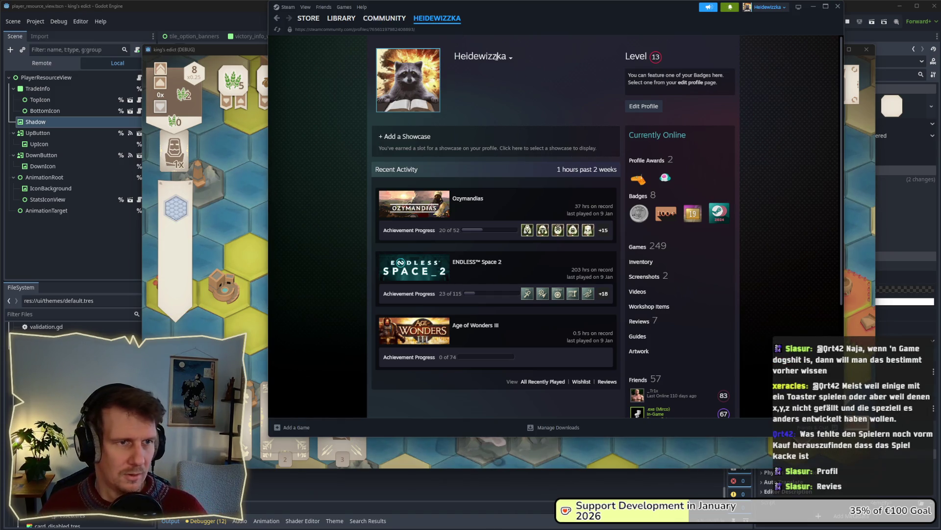
pyautogui.moveTo(437, 19)
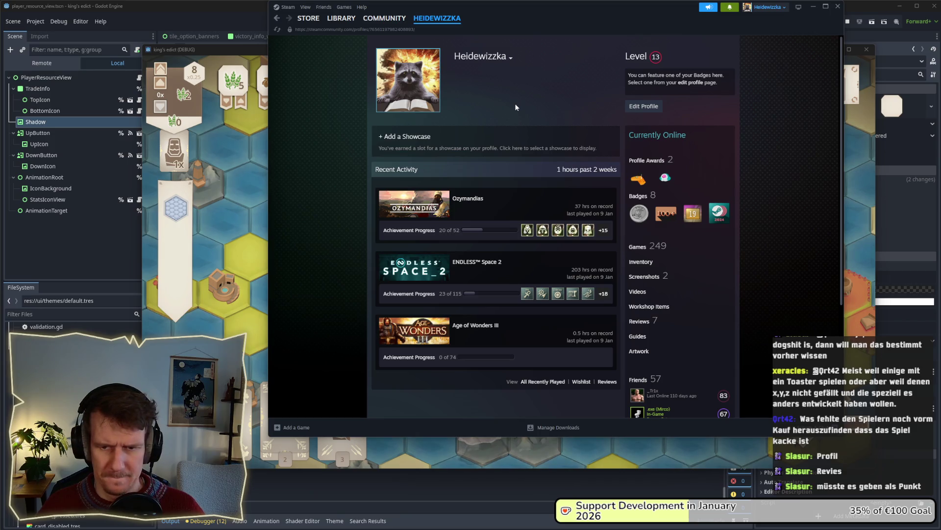
pyautogui.click(441, 32)
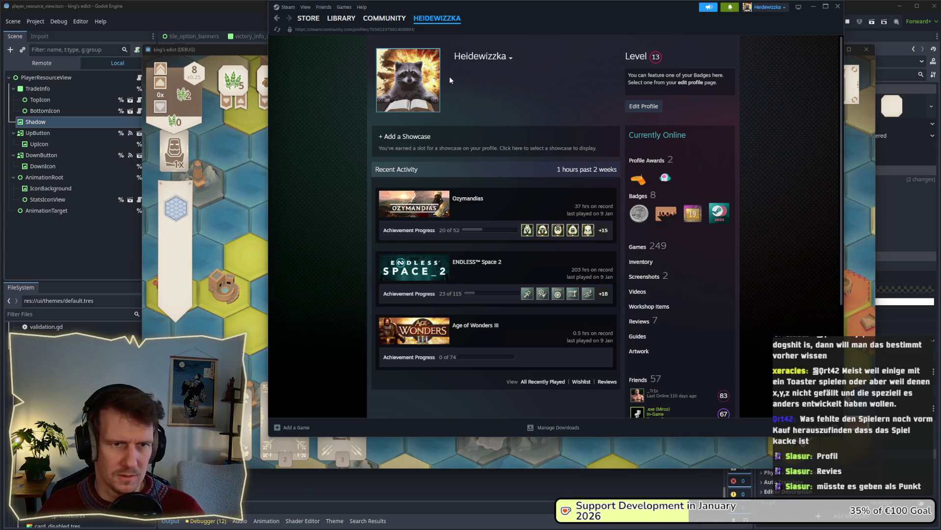
pyautogui.scroll(-2, 450, 79)
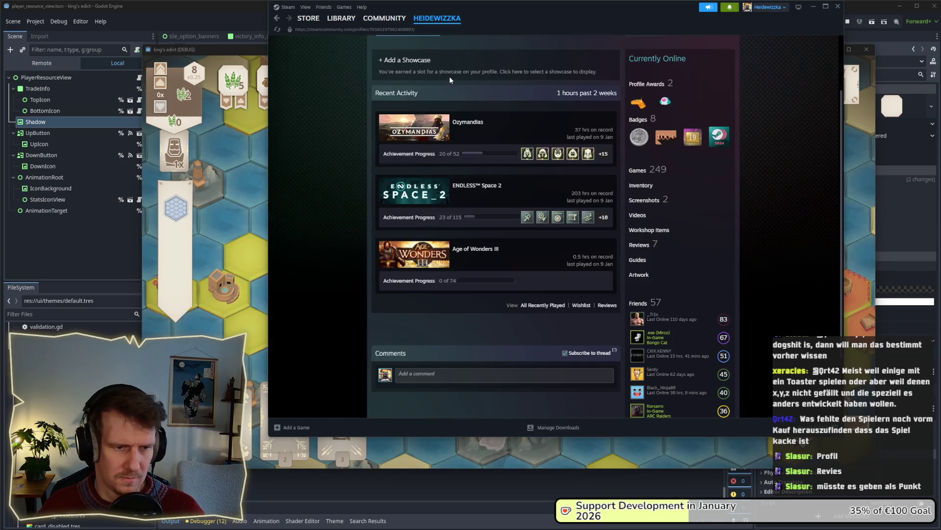
# - Show the profile's written reviews and scroll through the list
pyautogui.click(640, 245)
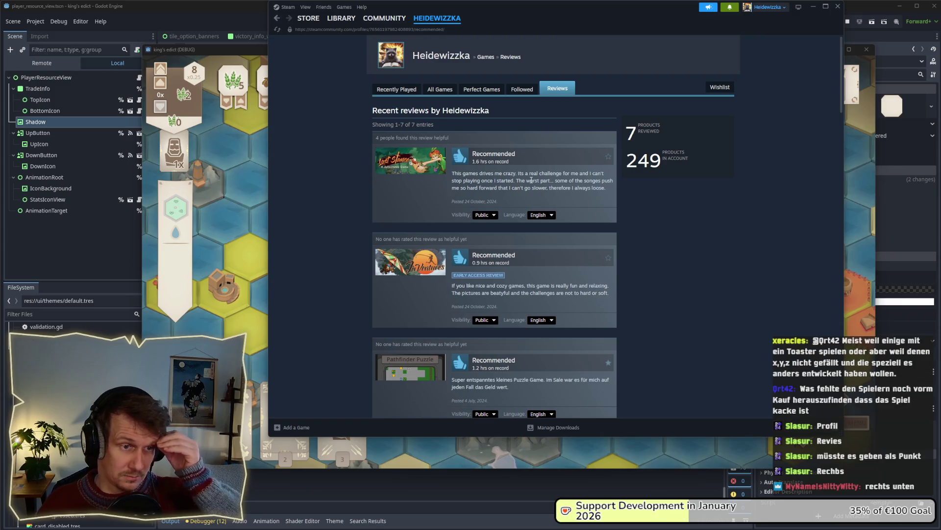
pyautogui.scroll(-3, 531, 180)
pyautogui.scroll(-3, 531, 180)
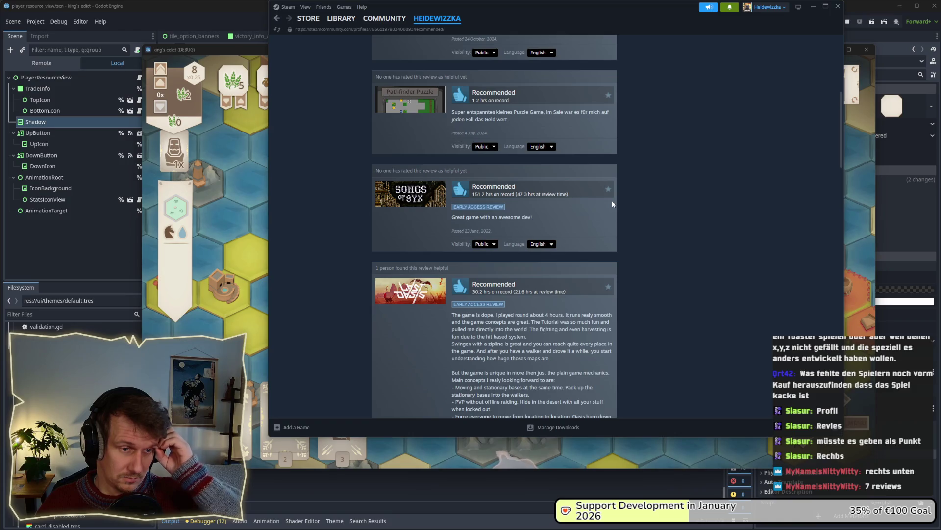
pyautogui.scroll(-15, 612, 200)
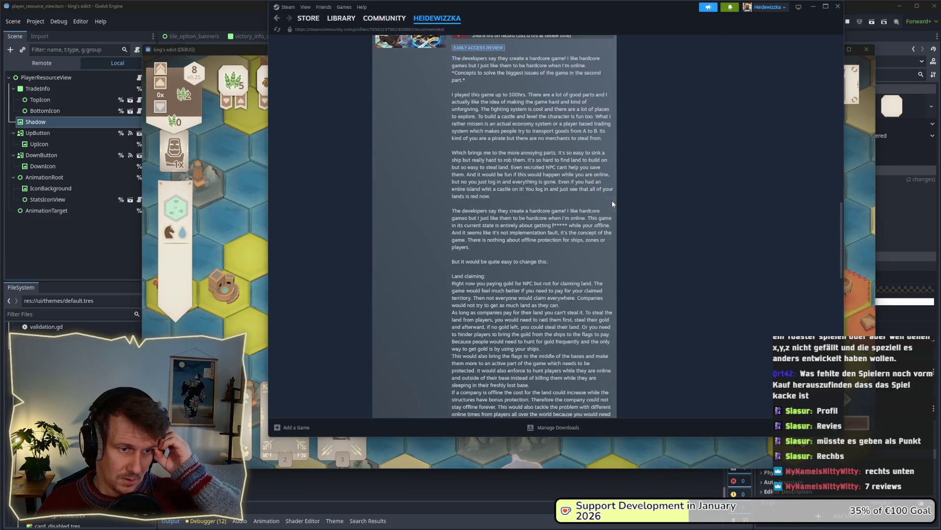
pyautogui.scroll(3, 612, 200)
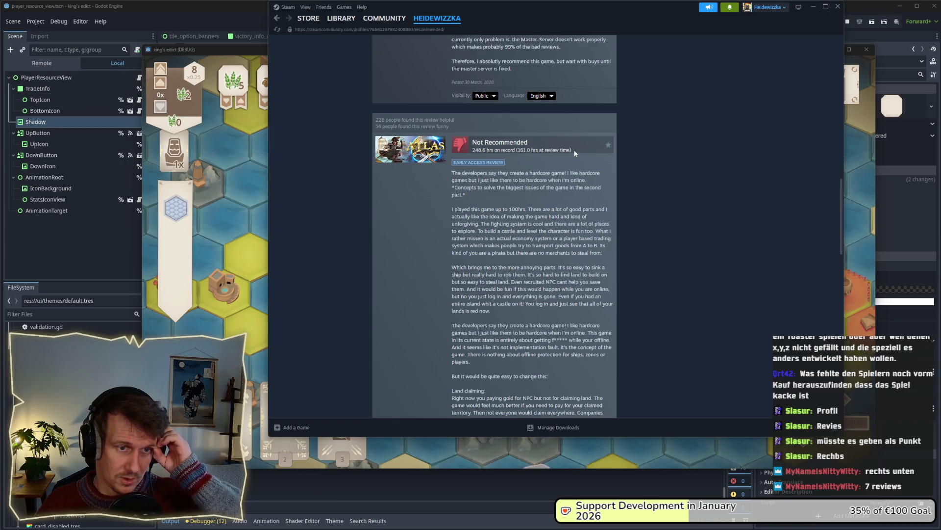
# - View the ATLAS Not Recommended review, briefly selecting its helpful-vote count
pyautogui.click(491, 143)
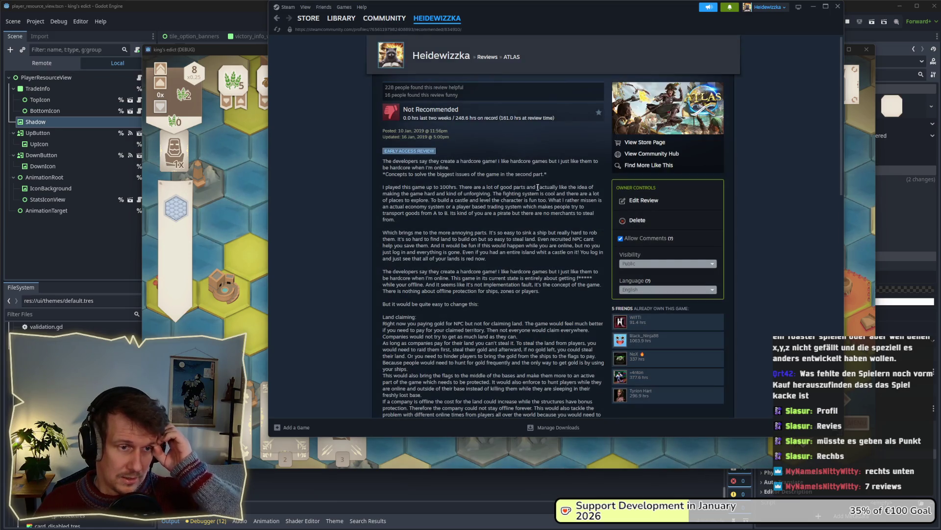
pyautogui.scroll(-7, 538, 187)
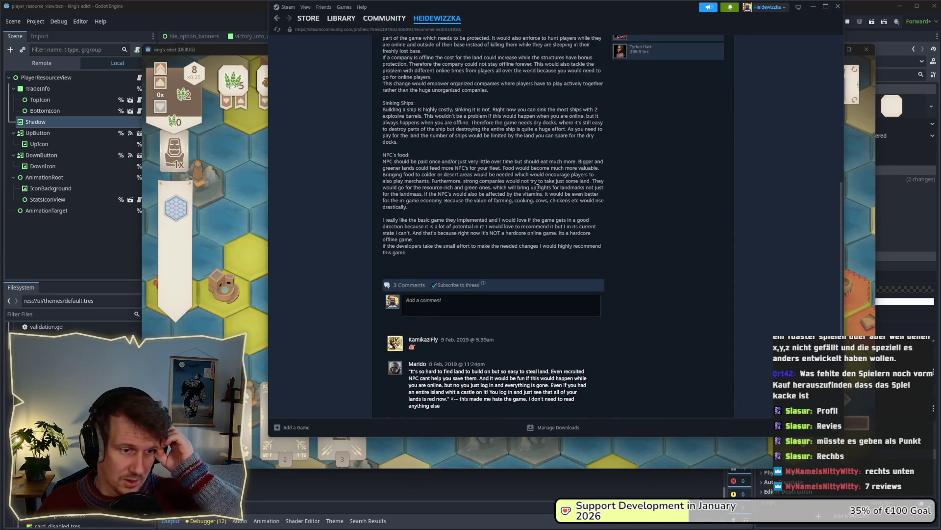
pyautogui.scroll(6, 538, 187)
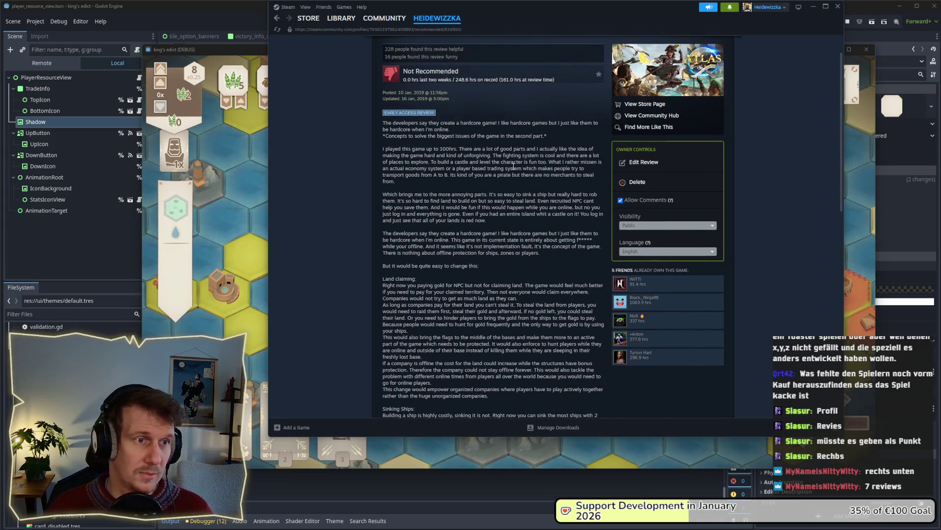
pyautogui.scroll(1, 514, 166)
pyautogui.moveTo(465, 88); pyautogui.dragTo(411, 89)
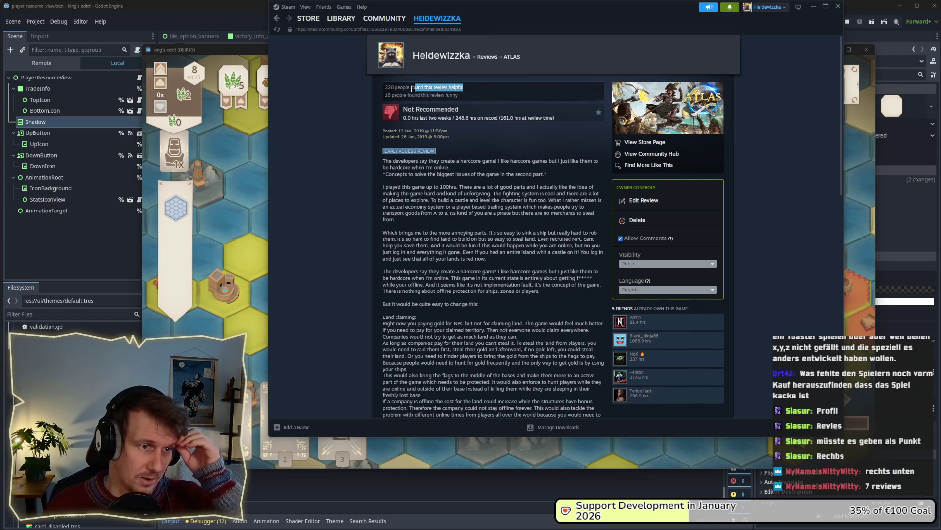
pyautogui.click(351, 181)
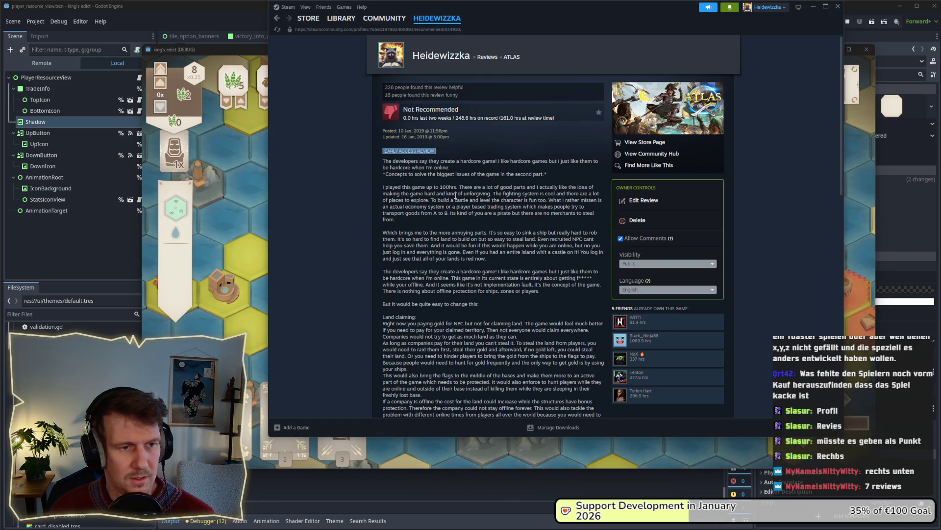
pyautogui.scroll(-1, 455, 195)
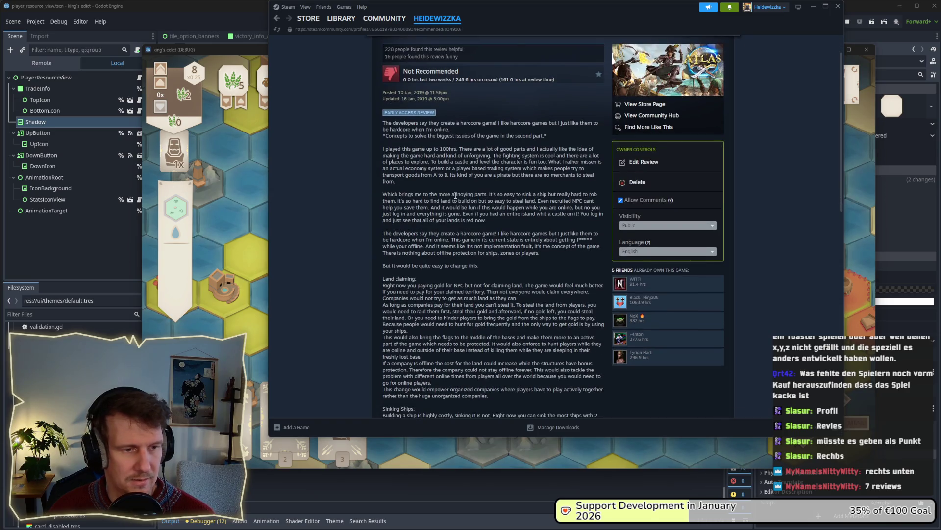